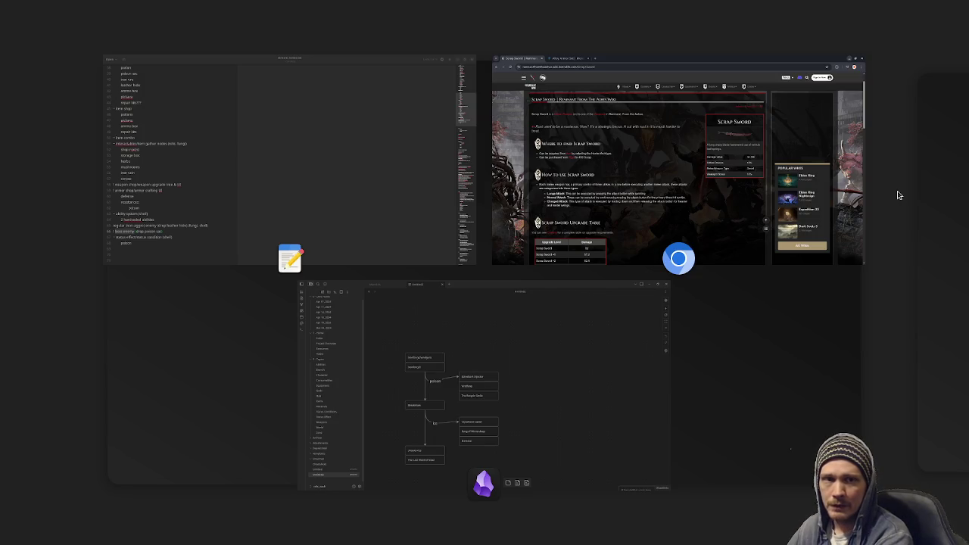
# Create a new 1600×1600 px transparent sprite in Aseprite
pyautogui.click(898, 195)
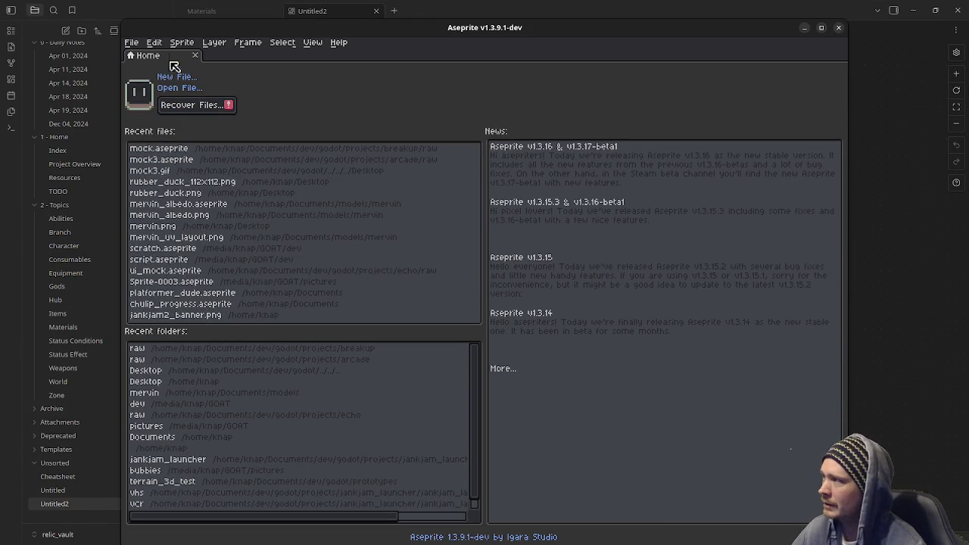
pyautogui.click(131, 43)
pyautogui.click(144, 54)
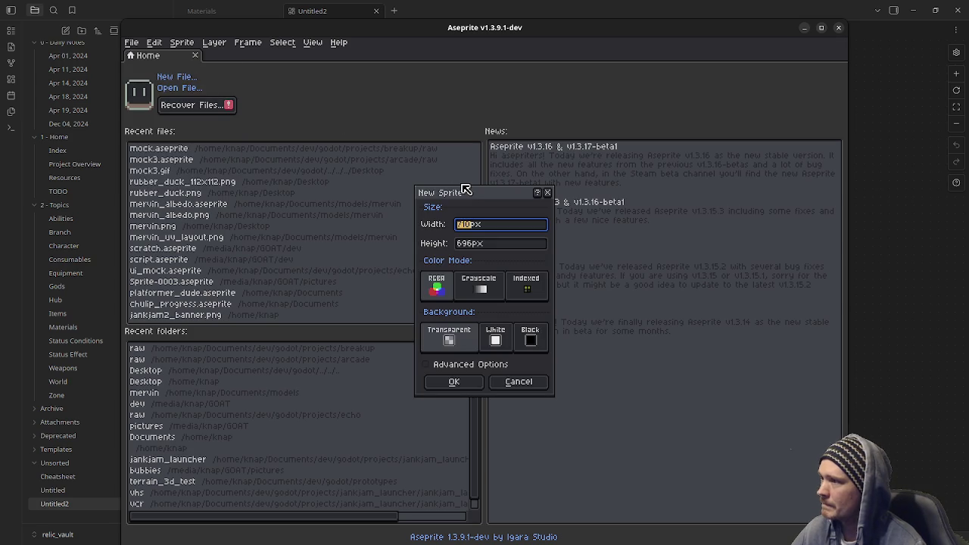
pyautogui.write('1600')
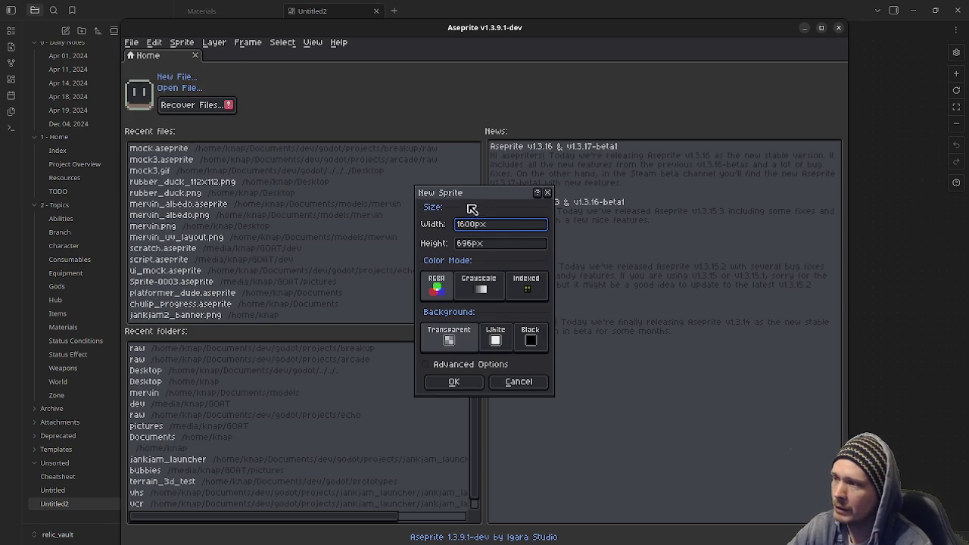
pyautogui.click(492, 243)
pyautogui.write('1600')
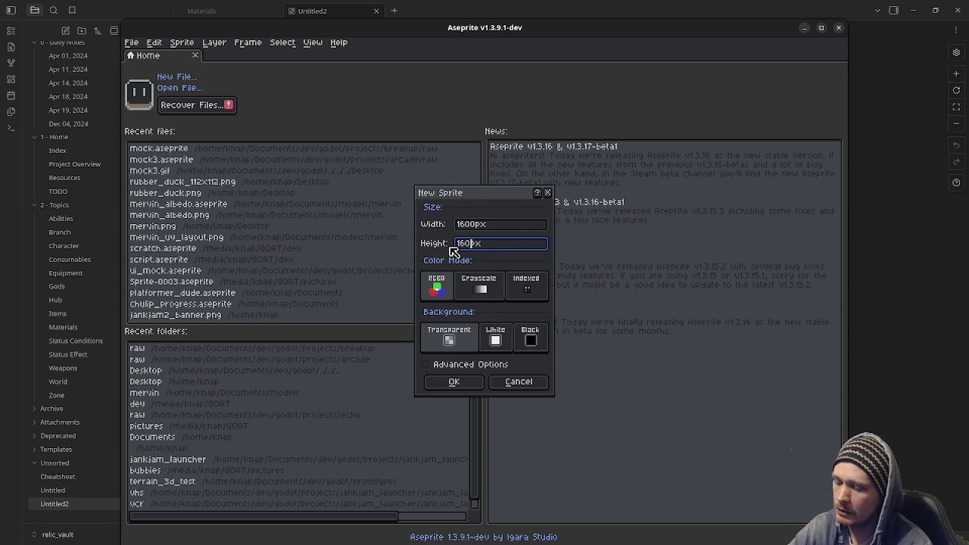
pyautogui.click(454, 382)
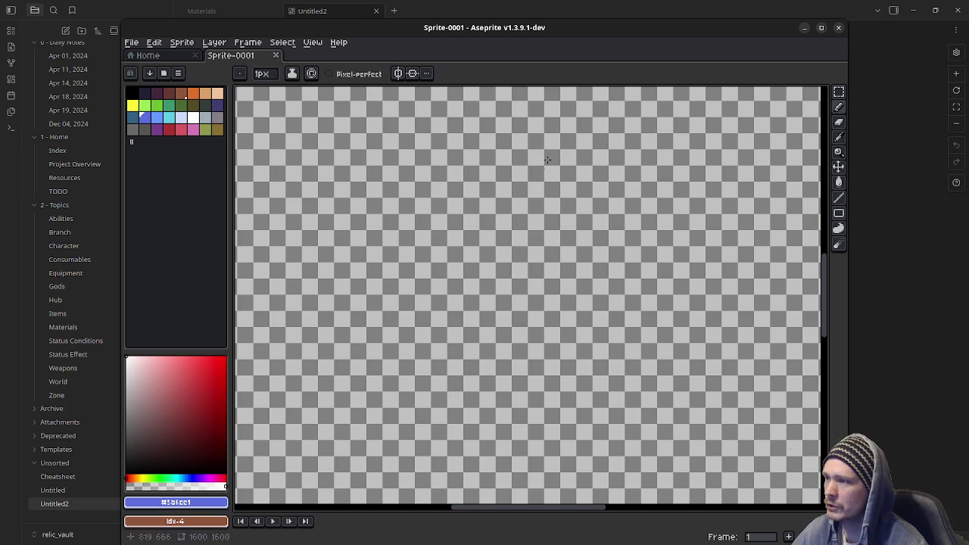
# Maximize Aseprite and paint-bucket fill the whole canvas dark navy
pyautogui.click(821, 27)
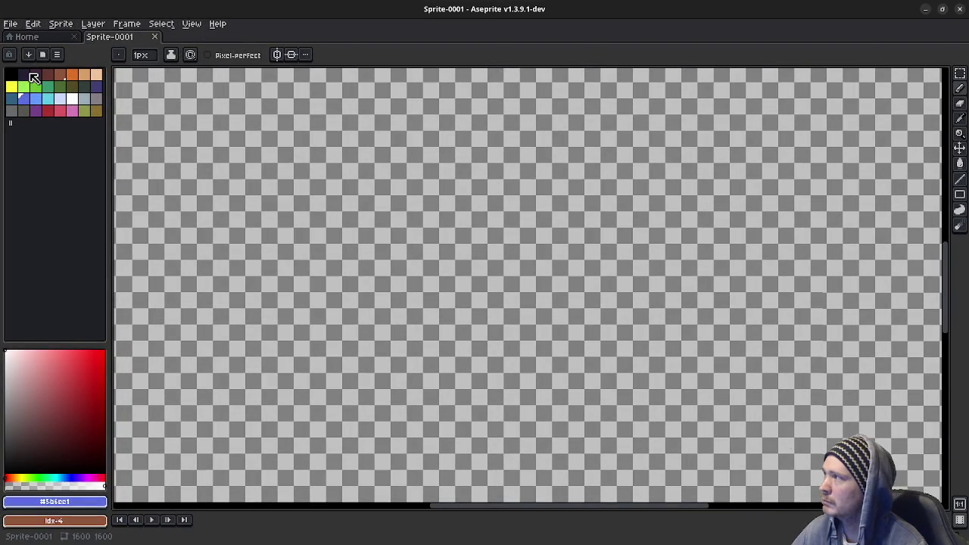
pyautogui.click(23, 74)
pyautogui.press('g')
pyautogui.click(232, 146)
# Switch to a white pencil and sketch a freehand loop on the canvas
pyautogui.click(72, 98)
pyautogui.press('b')
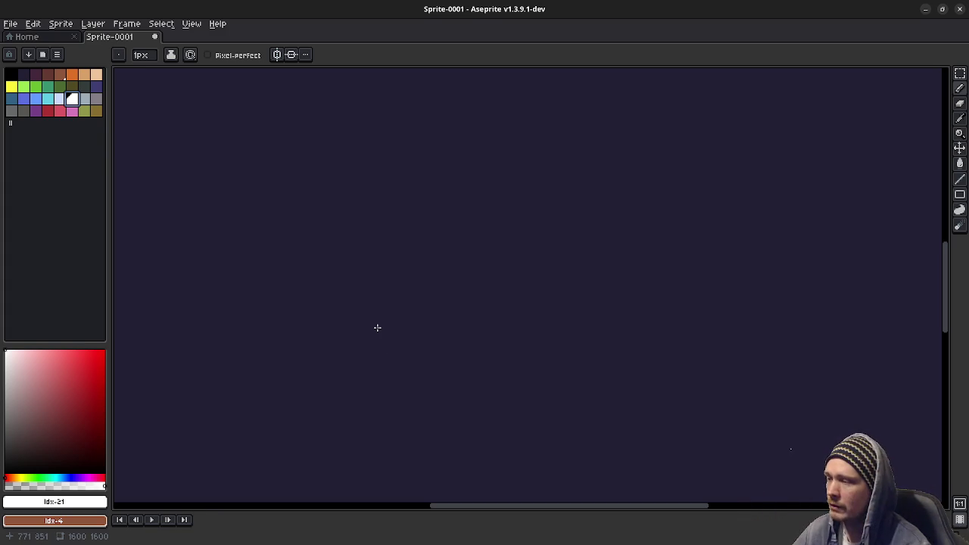
pyautogui.moveTo(327, 277)
pyautogui.mouseDown()
pyautogui.moveTo(296, 268)
pyautogui.moveTo(334, 309)
pyautogui.moveTo(306, 274)
pyautogui.moveTo(270, 287)
pyautogui.moveTo(352, 303)
pyautogui.moveTo(326, 274)
pyautogui.mouseUp()
pyautogui.hotkey('ctrl', 'z')
pyautogui.scroll(2, 303, 328)
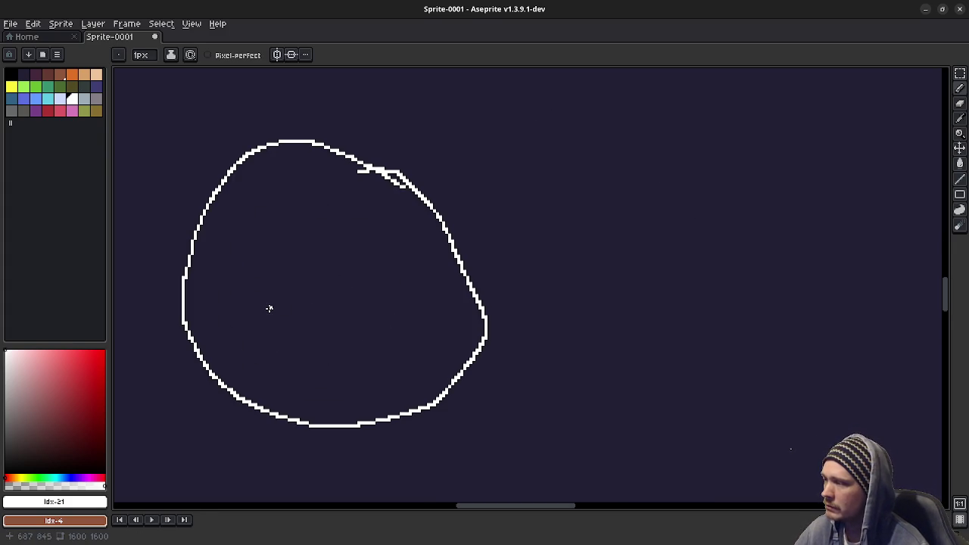
# Handwrite HUB in white inside the loop
pyautogui.moveTo(250, 270); pyautogui.dragTo(268, 351)
pyautogui.moveTo(277, 259)
pyautogui.mouseDown()
pyautogui.moveTo(299, 331)
pyautogui.moveTo(295, 311)
pyautogui.mouseUp()
pyautogui.moveTo(309, 277); pyautogui.dragTo(355, 264)
pyautogui.moveTo(363, 265); pyautogui.dragTo(385, 314)
pyautogui.moveTo(364, 260); pyautogui.dragTo(393, 317)
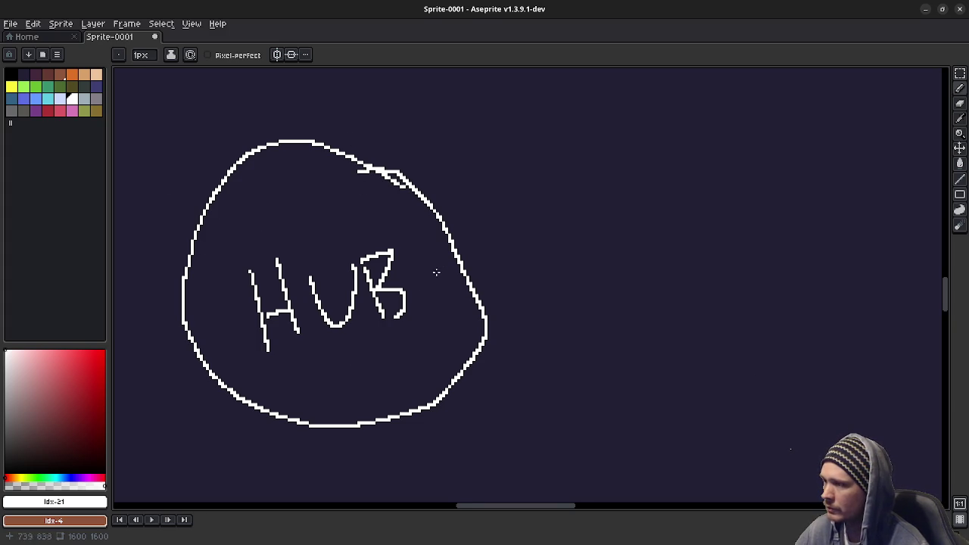
pyautogui.scroll(-2, 421, 295)
# Draw a connecting line out from HUB ending in a larger new circle
pyautogui.moveTo(433, 280)
pyautogui.mouseDown()
pyautogui.moveTo(323, 344)
pyautogui.moveTo(402, 280)
pyautogui.mouseUp()
pyautogui.moveTo(448, 154)
pyautogui.mouseDown()
pyautogui.moveTo(402, 322)
pyautogui.moveTo(627, 264)
pyautogui.moveTo(438, 154)
pyautogui.mouseUp()
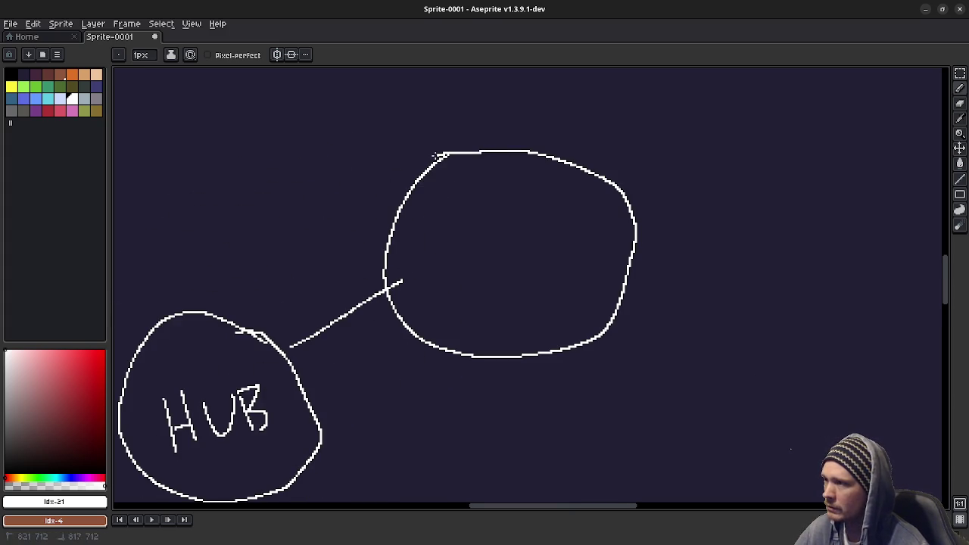
pyautogui.scroll(1, 510, 277)
pyautogui.moveTo(519, 249); pyautogui.dragTo(470, 302)
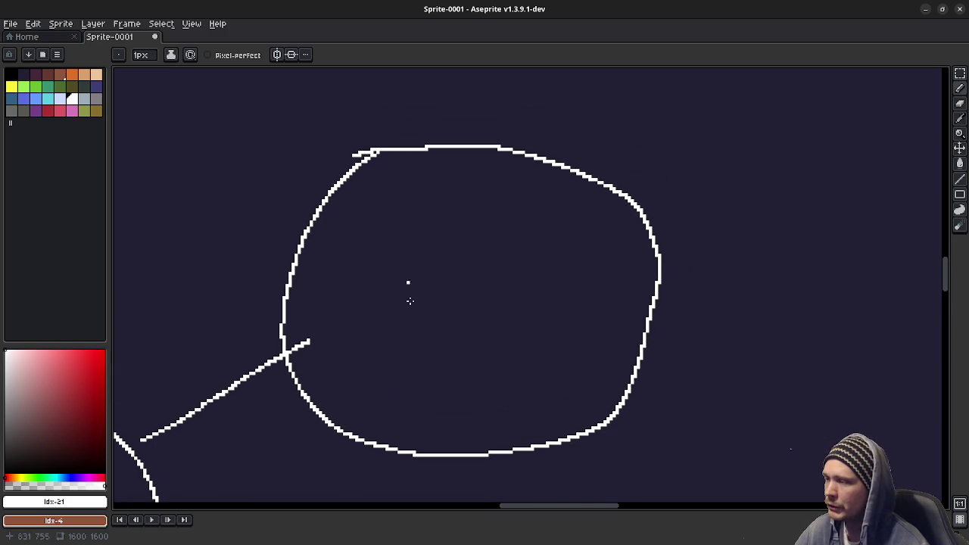
# Handwrite Wild inside the new circle
pyautogui.moveTo(355, 291)
pyautogui.mouseDown()
pyautogui.moveTo(411, 353)
pyautogui.moveTo(405, 287)
pyautogui.mouseUp()
pyautogui.moveTo(446, 314); pyautogui.dragTo(457, 349)
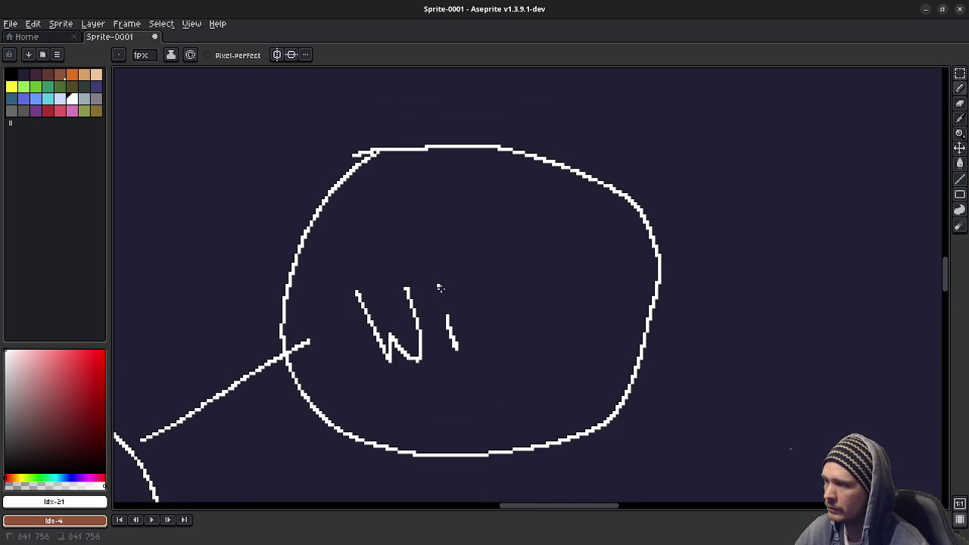
pyautogui.click(438, 285)
pyautogui.moveTo(475, 273); pyautogui.dragTo(500, 337)
pyautogui.moveTo(559, 309)
pyautogui.mouseDown()
pyautogui.moveTo(562, 327)
pyautogui.moveTo(563, 311)
pyautogui.mouseUp()
pyautogui.moveTo(538, 244); pyautogui.dragTo(559, 311)
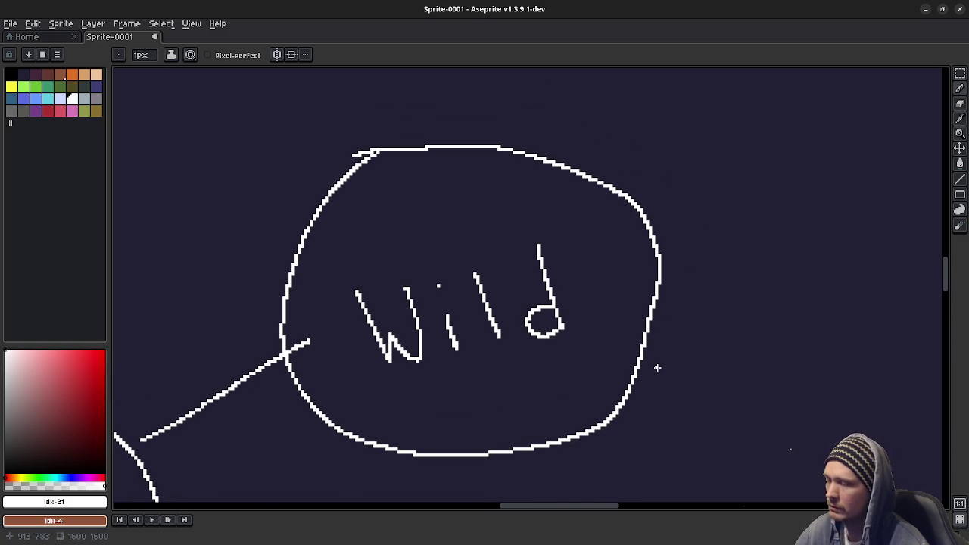
pyautogui.moveTo(525, 401); pyautogui.dragTo(511, 338)
pyautogui.click(428, 352)
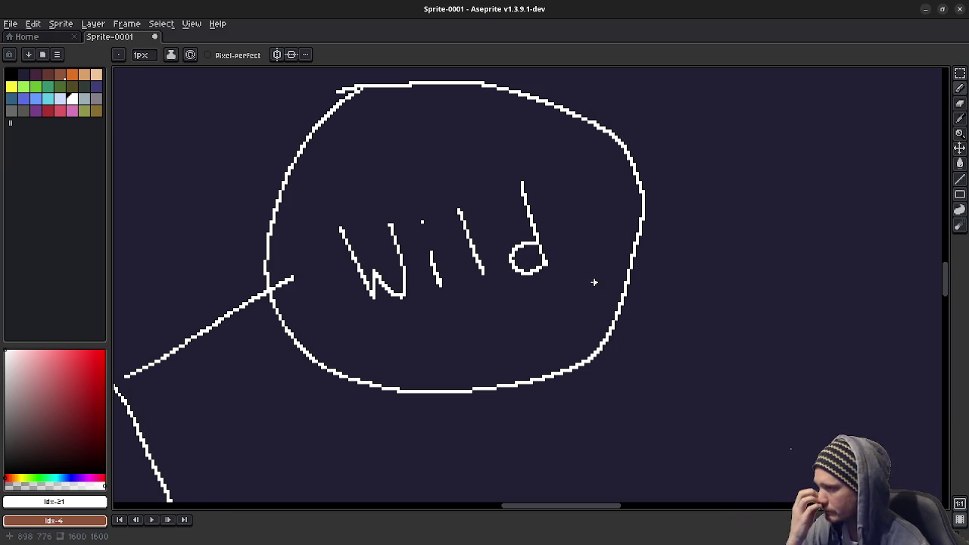
pyautogui.scroll(1, 584, 268)
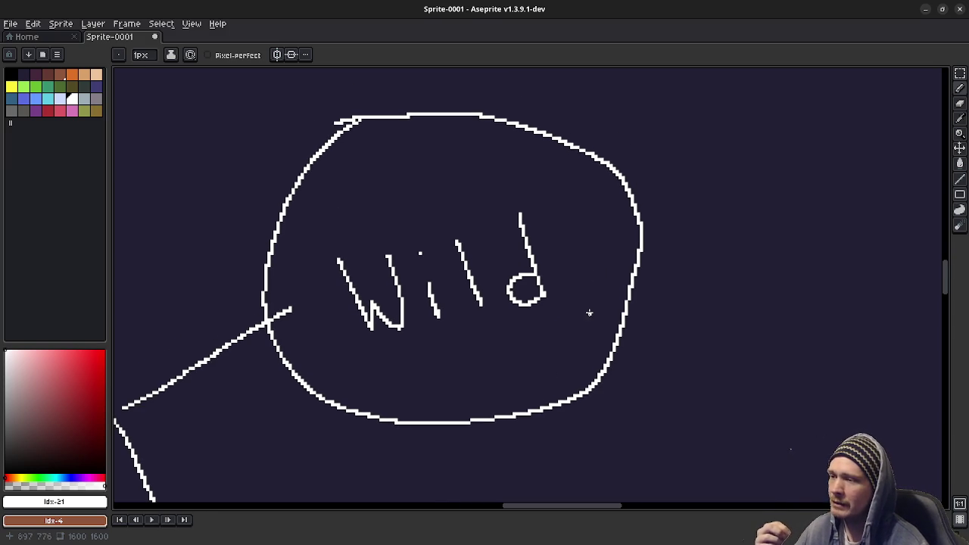
pyautogui.scroll(-4, 611, 255)
pyautogui.hscroll(-5, 610, 255)
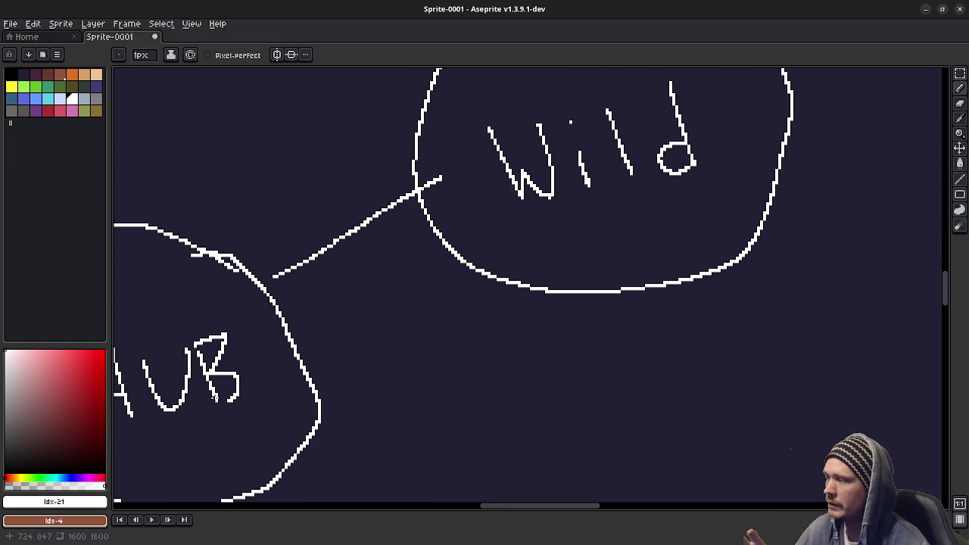
pyautogui.scroll(4, 485, 417)
pyautogui.hscroll(5, 484, 417)
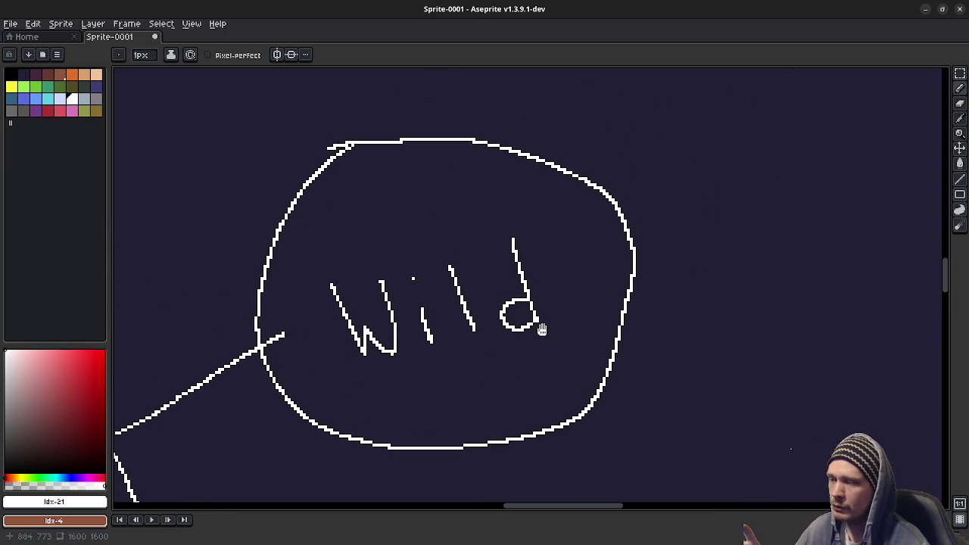
pyautogui.scroll(4, 558, 324)
pyautogui.hscroll(2, 558, 323)
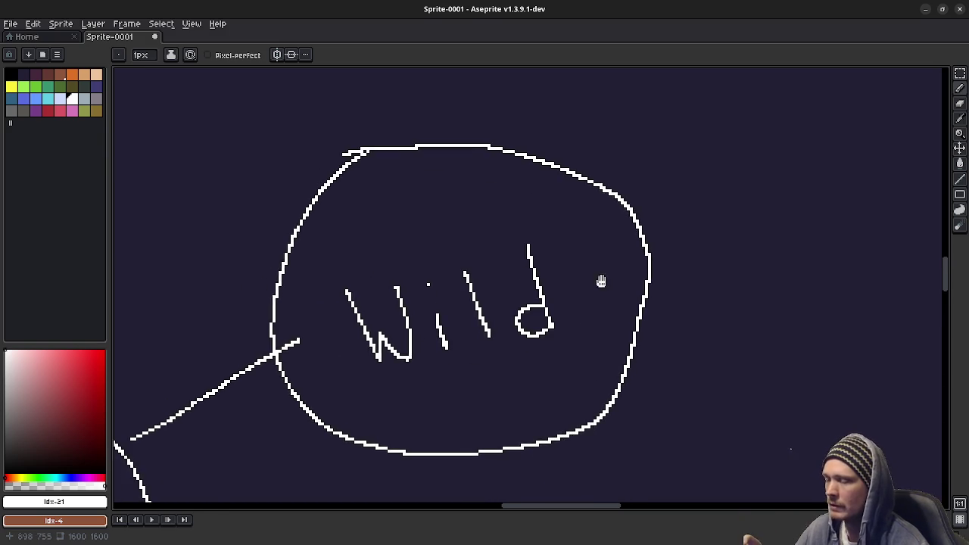
# Draw a line from Wild's upper right to a new circle labelled Boss
pyautogui.moveTo(530, 295); pyautogui.dragTo(629, 198)
pyautogui.scroll(4, 688, 201)
pyautogui.hscroll(4, 688, 201)
pyautogui.moveTo(631, 148)
pyautogui.mouseDown()
pyautogui.moveTo(704, 344)
pyautogui.moveTo(640, 160)
pyautogui.mouseUp()
pyautogui.moveTo(560, 251); pyautogui.dragTo(587, 325)
pyautogui.moveTo(554, 231)
pyautogui.mouseDown()
pyautogui.moveTo(598, 327)
pyautogui.moveTo(590, 333)
pyautogui.mouseUp()
pyautogui.moveTo(636, 283)
pyautogui.mouseDown()
pyautogui.moveTo(641, 307)
pyautogui.moveTo(664, 280)
pyautogui.mouseUp()
pyautogui.moveTo(674, 246)
pyautogui.mouseDown()
pyautogui.moveTo(657, 259)
pyautogui.moveTo(674, 307)
pyautogui.mouseUp()
pyautogui.moveTo(704, 238); pyautogui.dragTo(676, 305)
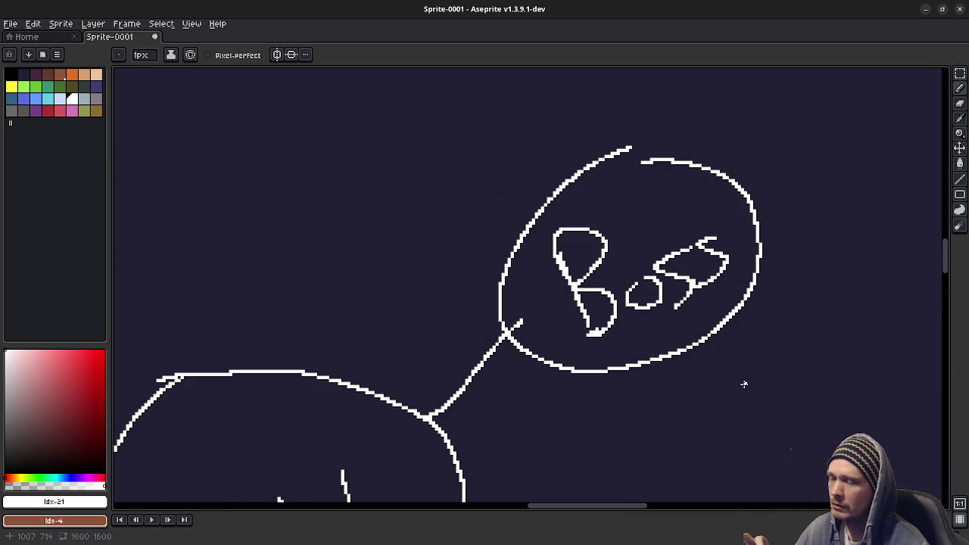
# Add a line from Wild's right edge to an empty ellipse, then minimize Aseprite
pyautogui.scroll(-3, 563, 356)
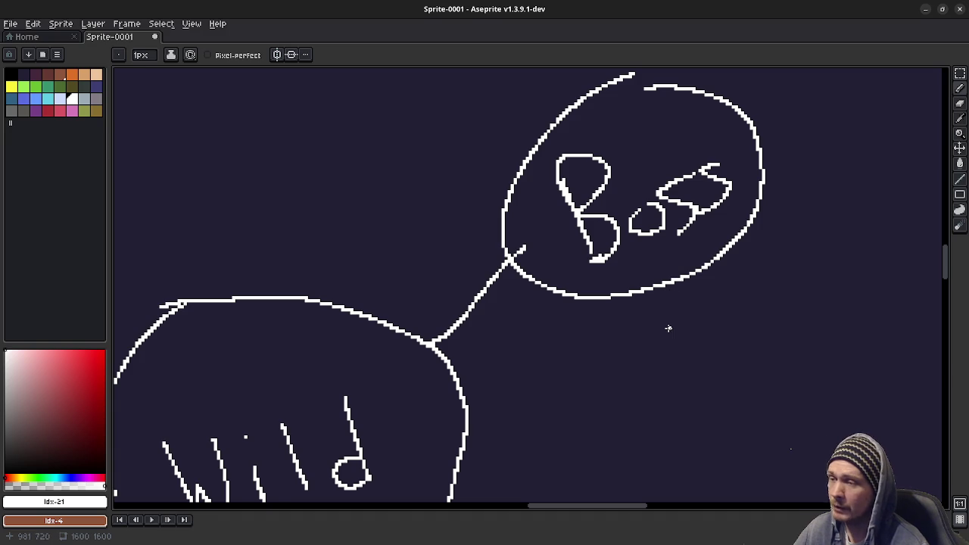
pyautogui.scroll(-1, 583, 301)
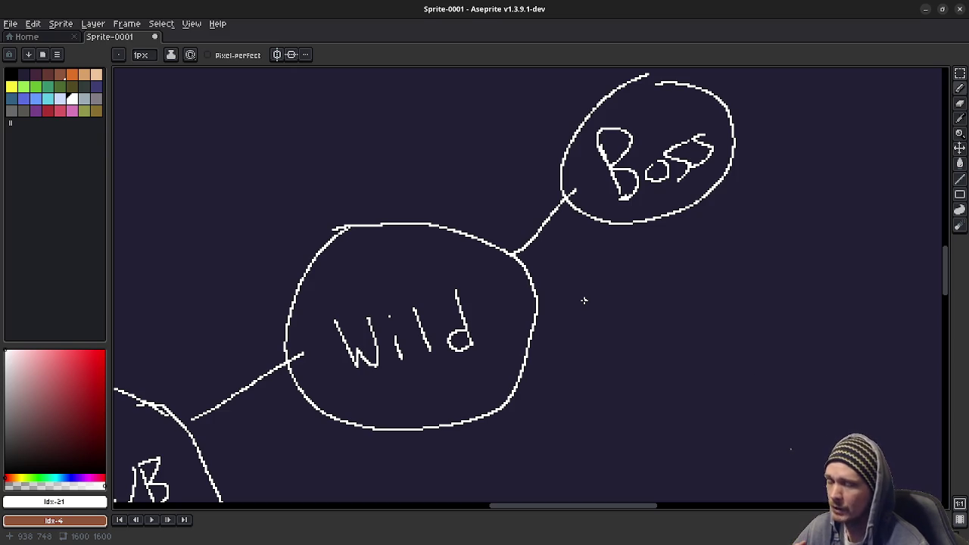
pyautogui.moveTo(533, 328); pyautogui.dragTo(604, 336)
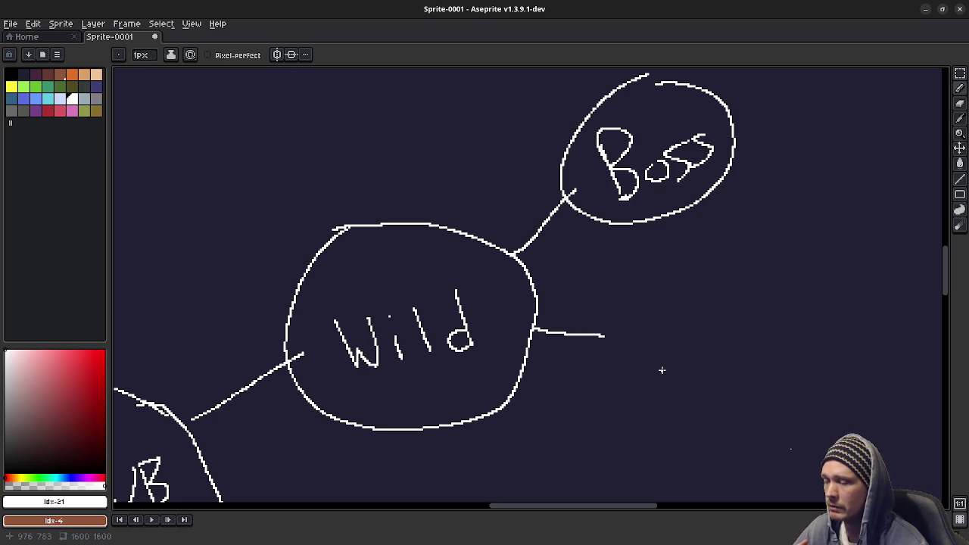
pyautogui.moveTo(686, 301)
pyautogui.mouseDown()
pyautogui.moveTo(636, 308)
pyautogui.moveTo(795, 332)
pyautogui.moveTo(704, 300)
pyautogui.mouseUp()
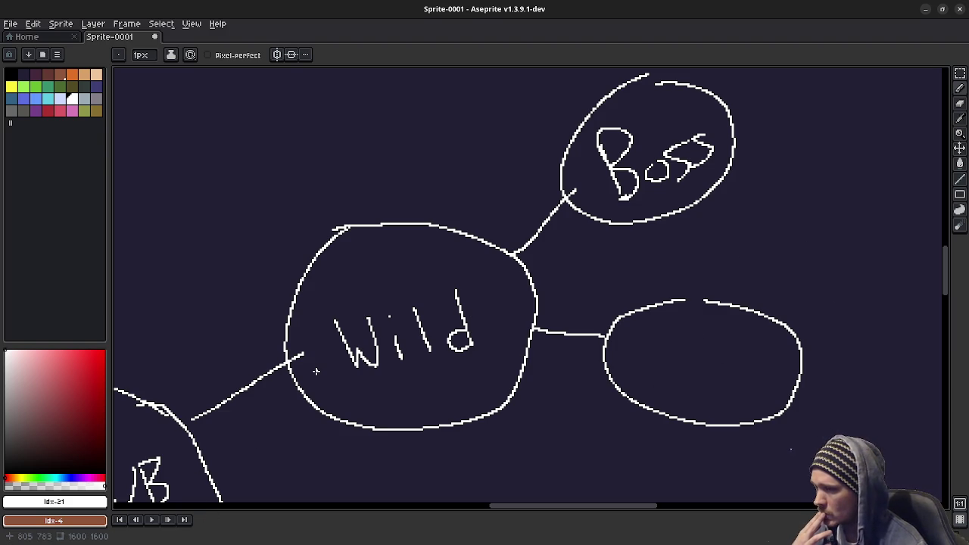
pyautogui.moveTo(593, 295)
pyautogui.mouseDown()
pyautogui.moveTo(485, 363)
pyautogui.moveTo(424, 356)
pyautogui.moveTo(406, 331)
pyautogui.mouseUp()
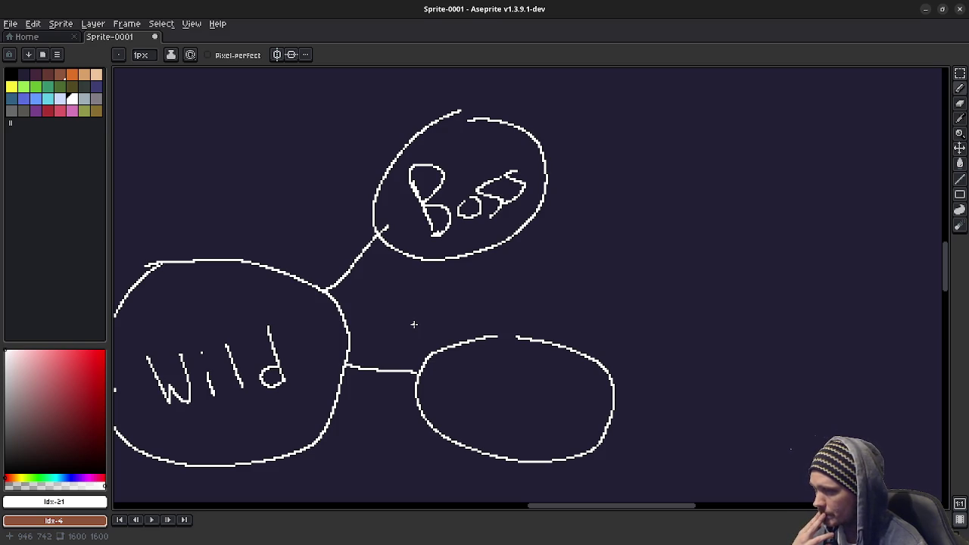
pyautogui.click(927, 11)
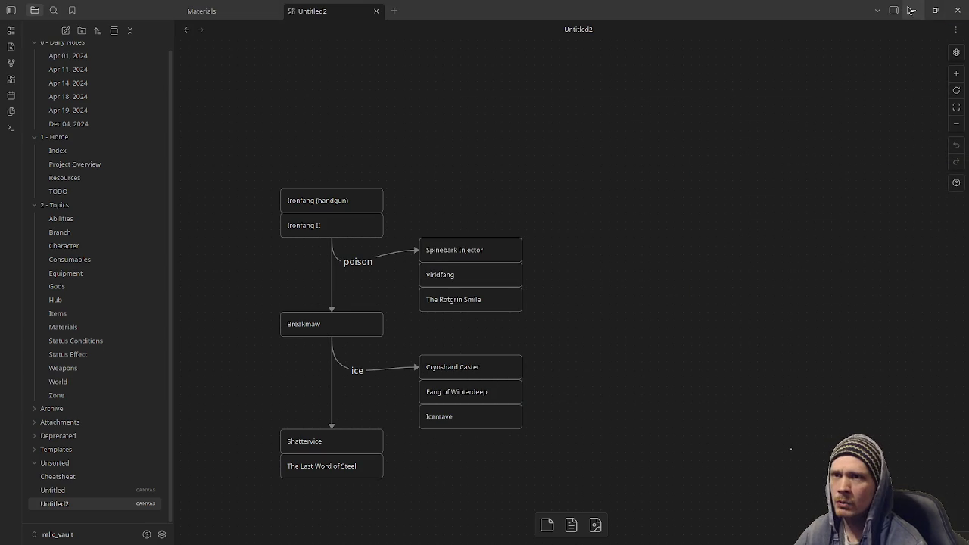
# Minimize the Obsidian weapon canvas to reveal stream_notes.txt
pyautogui.click(912, 9)
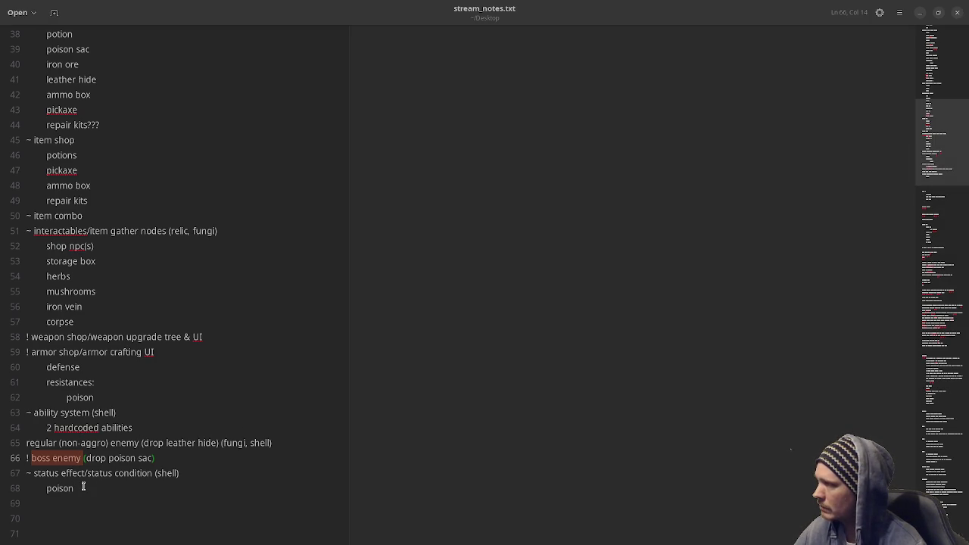
# Scroll through stream_notes.txt, then minimize the Text Editor window
pyautogui.scroll(3, 141, 314)
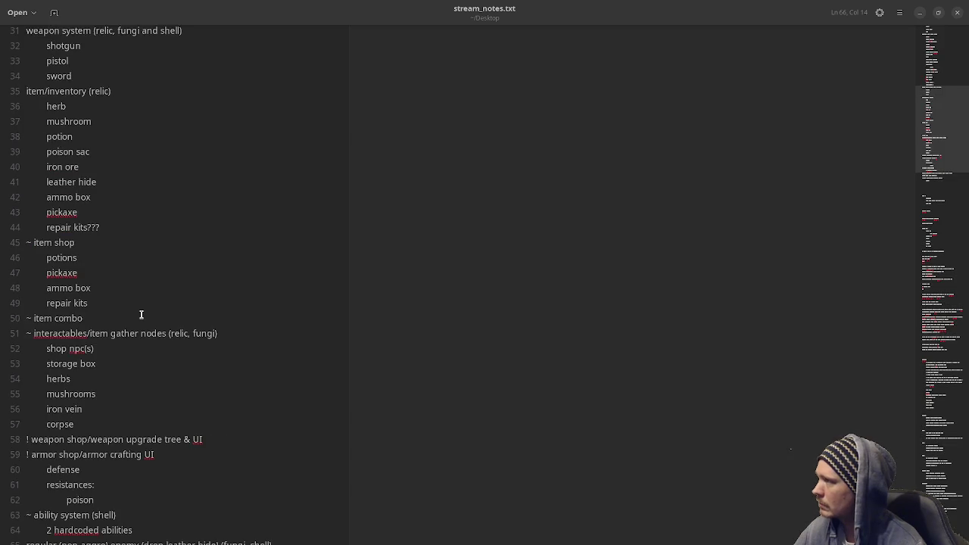
pyautogui.scroll(10, 140, 314)
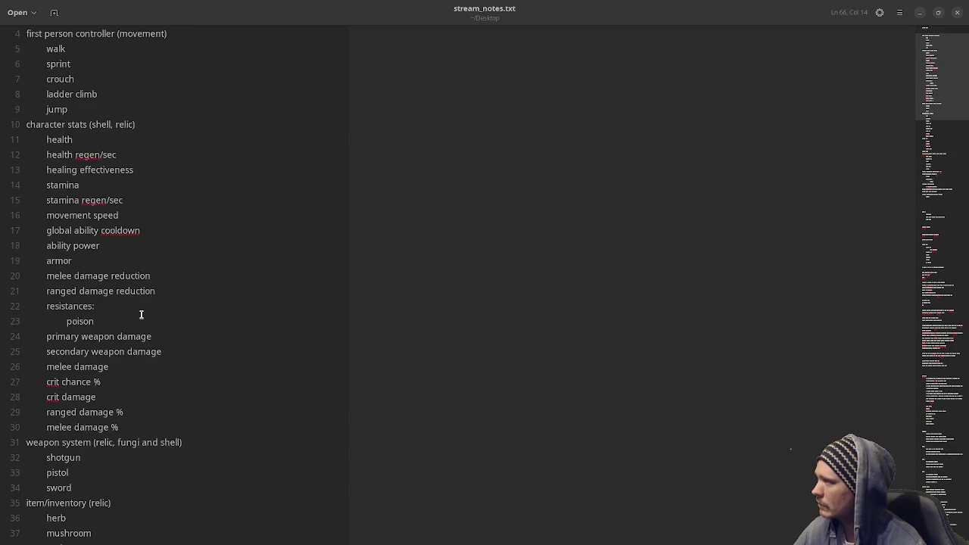
pyautogui.scroll(1, 141, 314)
pyautogui.scroll(-5, 141, 314)
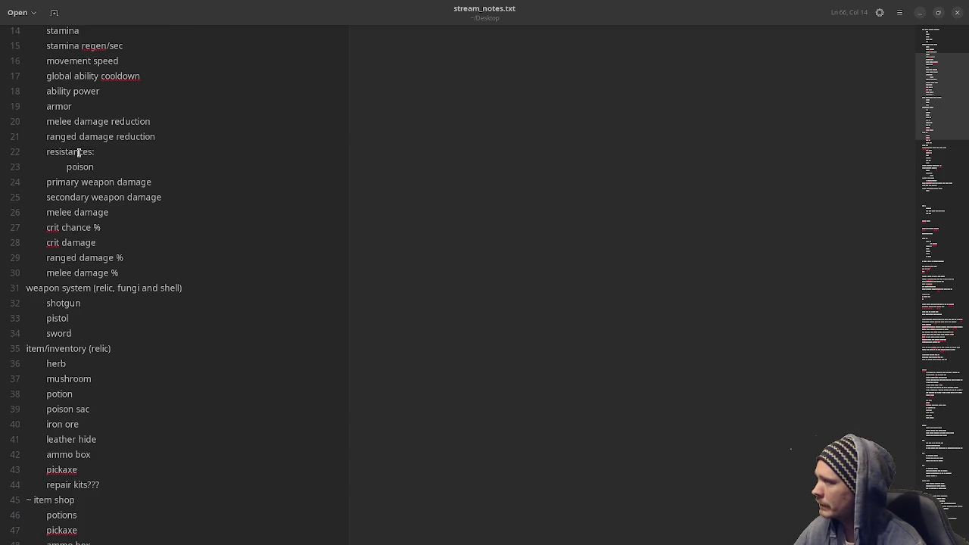
pyautogui.scroll(-3, 190, 334)
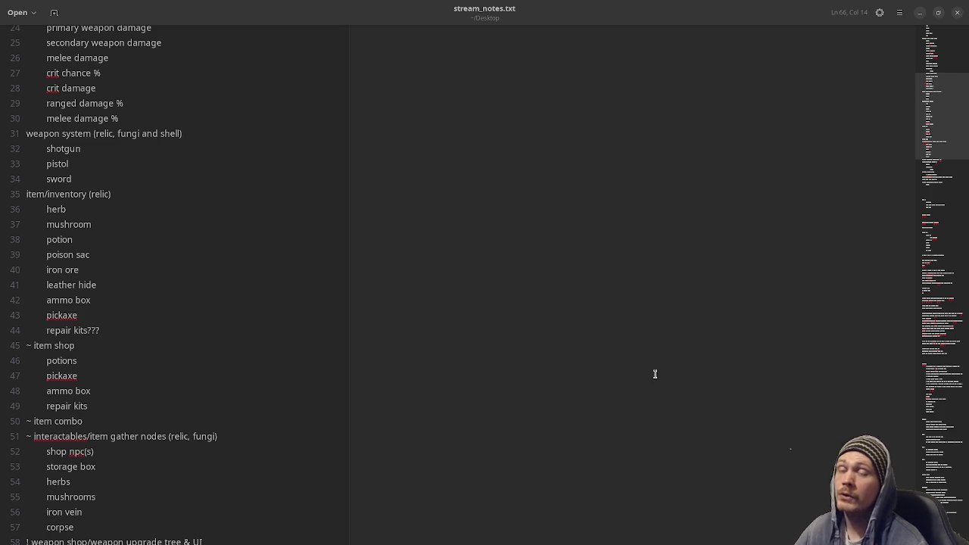
pyautogui.click(919, 12)
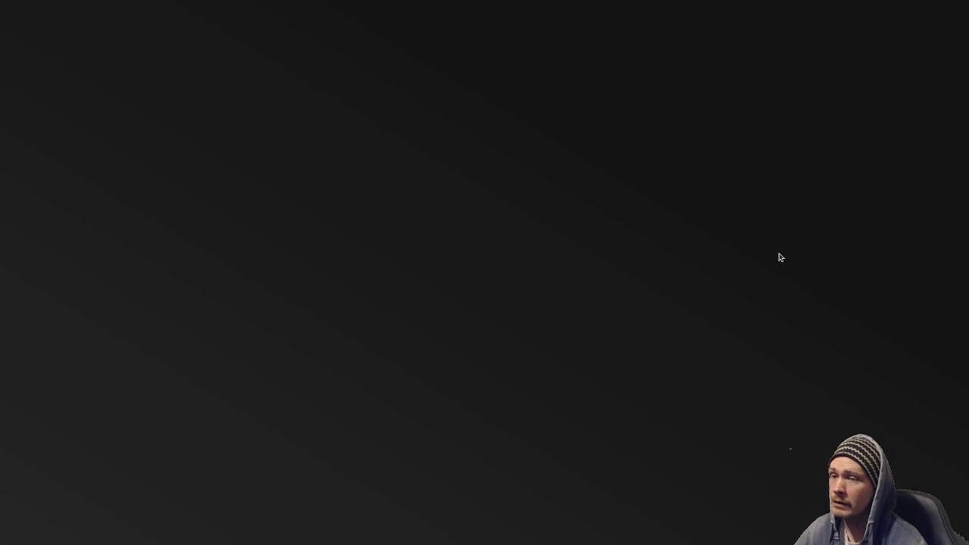
# Back in Aseprite, undo the HUB, Wild and Boss bubble sketch and select the Pencil
pyautogui.hotkey('alt', 'Tab')
pyautogui.moveTo(530, 361); pyautogui.dragTo(429, 328)
pyautogui.scroll(-2, 428, 328)
pyautogui.moveTo(683, 275)
pyautogui.mouseDown()
pyautogui.moveTo(505, 273)
pyautogui.moveTo(645, 406)
pyautogui.mouseUp()
pyautogui.moveTo(478, 457)
pyautogui.mouseDown()
pyautogui.moveTo(515, 323)
pyautogui.moveTo(627, 305)
pyautogui.mouseUp()
pyautogui.hotkey('ctrl', 'z')
pyautogui.hotkey('ctrl', 'z')
pyautogui.hotkey('ctrl', 'z')
pyautogui.hotkey('ctrl', 'z')
pyautogui.hotkey('ctrl', 'z')
pyautogui.hotkey('ctrl', 'z')
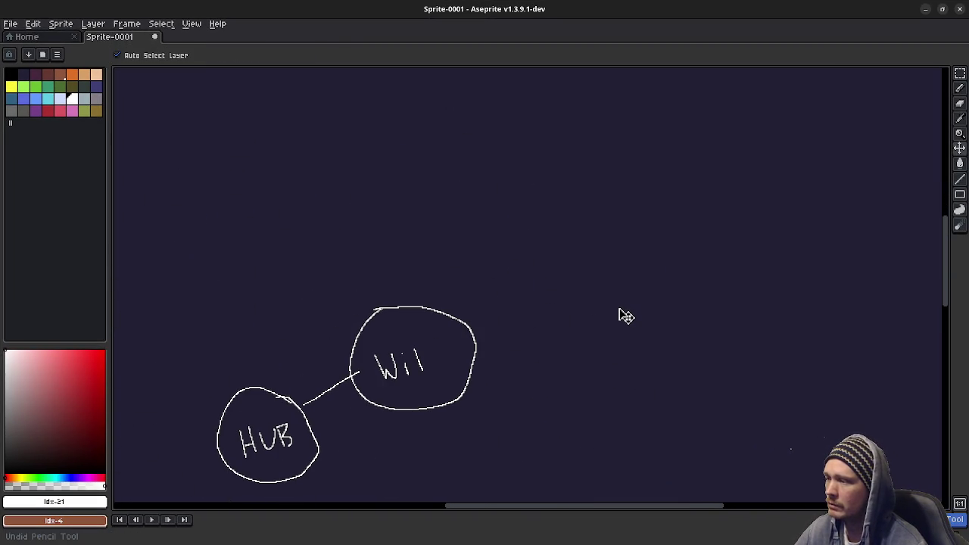
pyautogui.hotkey('ctrl', 'z')
pyautogui.hotkey('ctrl', 'z')
pyautogui.hotkey('ctrl', 'z')
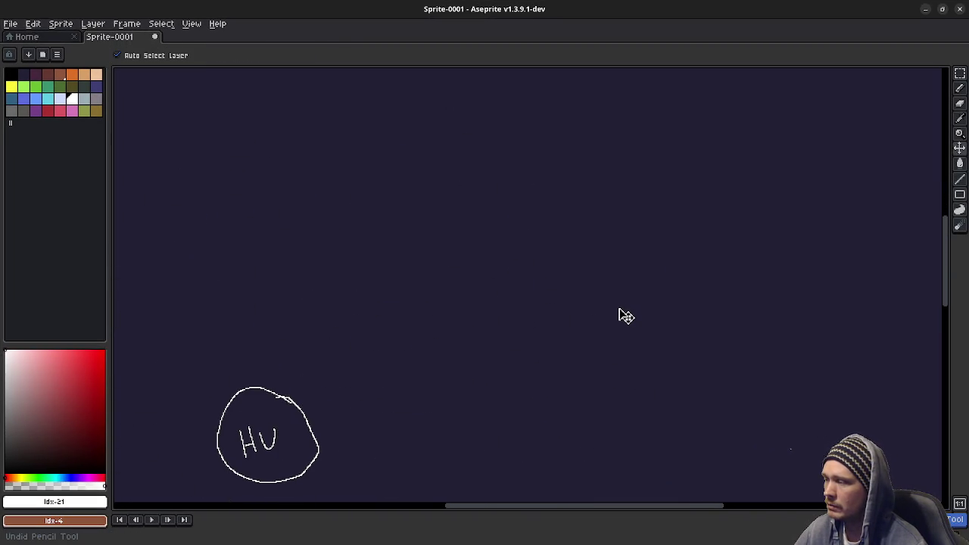
pyautogui.hotkey('ctrl', 'z')
pyautogui.hotkey('ctrl', 'z')
pyautogui.hotkey('ctrl', 'z')
pyautogui.press('b')
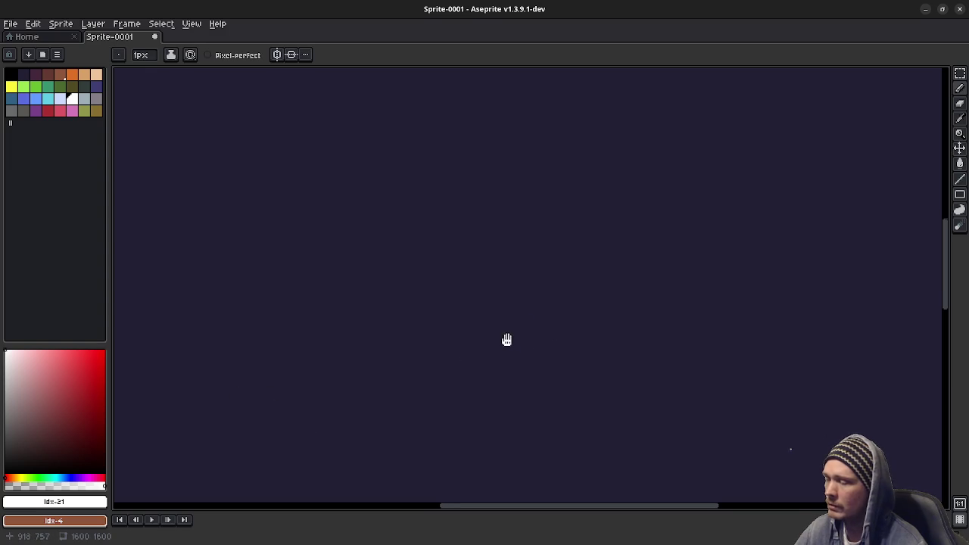
pyautogui.scroll(-1, 522, 322)
# Pencil irregular white blob outlines for the zones around a central gap
pyautogui.moveTo(467, 314)
pyautogui.mouseDown()
pyautogui.moveTo(538, 320)
pyautogui.moveTo(491, 320)
pyautogui.moveTo(508, 321)
pyautogui.moveTo(470, 303)
pyautogui.moveTo(405, 356)
pyautogui.moveTo(426, 446)
pyautogui.moveTo(520, 381)
pyautogui.moveTo(533, 312)
pyautogui.moveTo(465, 298)
pyautogui.moveTo(447, 314)
pyautogui.mouseUp()
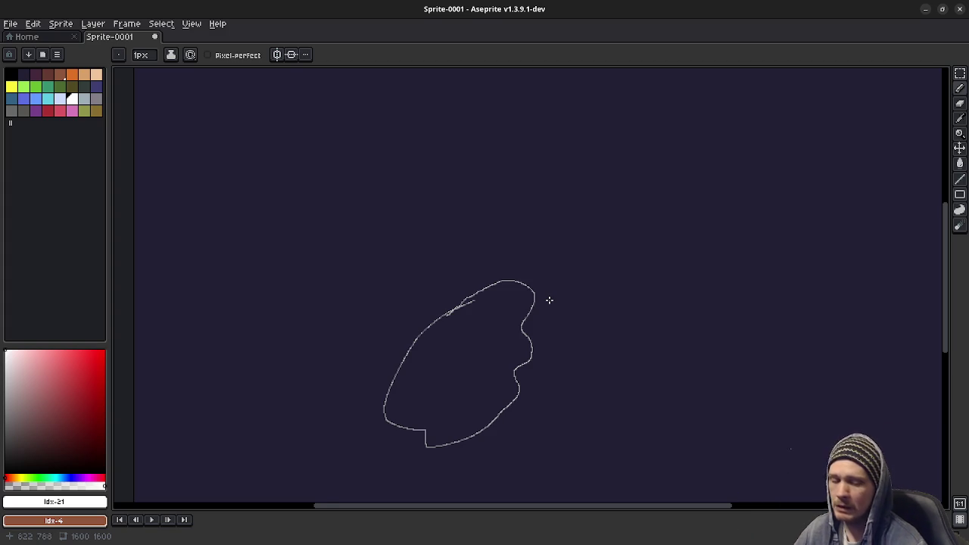
pyautogui.moveTo(554, 271)
pyautogui.mouseDown()
pyautogui.moveTo(608, 376)
pyautogui.moveTo(728, 343)
pyautogui.moveTo(644, 265)
pyautogui.moveTo(574, 247)
pyautogui.moveTo(551, 271)
pyautogui.mouseUp()
pyautogui.moveTo(526, 242)
pyautogui.mouseDown()
pyautogui.moveTo(502, 275)
pyautogui.moveTo(508, 328)
pyautogui.moveTo(355, 354)
pyautogui.moveTo(435, 252)
pyautogui.moveTo(543, 227)
pyautogui.mouseUp()
pyautogui.moveTo(518, 316); pyautogui.dragTo(501, 330)
pyautogui.moveTo(617, 287)
pyautogui.mouseDown()
pyautogui.moveTo(587, 279)
pyautogui.moveTo(632, 165)
pyautogui.moveTo(717, 299)
pyautogui.moveTo(601, 282)
pyautogui.mouseUp()
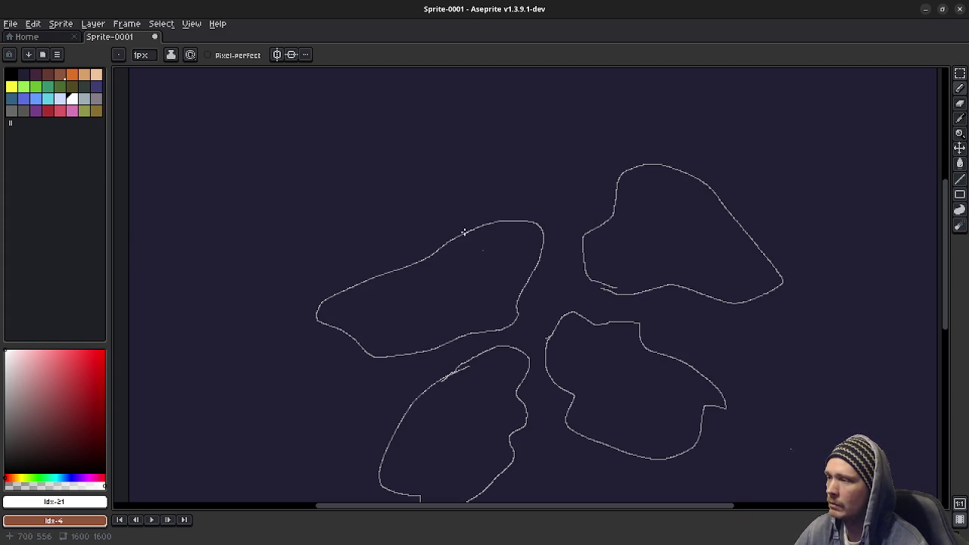
# Try a triangle stroke and a linking line between the upper blobs, then undo them
pyautogui.moveTo(369, 311); pyautogui.dragTo(395, 301)
pyautogui.moveTo(454, 275)
pyautogui.mouseDown()
pyautogui.moveTo(476, 267)
pyautogui.moveTo(459, 314)
pyautogui.mouseUp()
pyautogui.moveTo(533, 259); pyautogui.dragTo(640, 255)
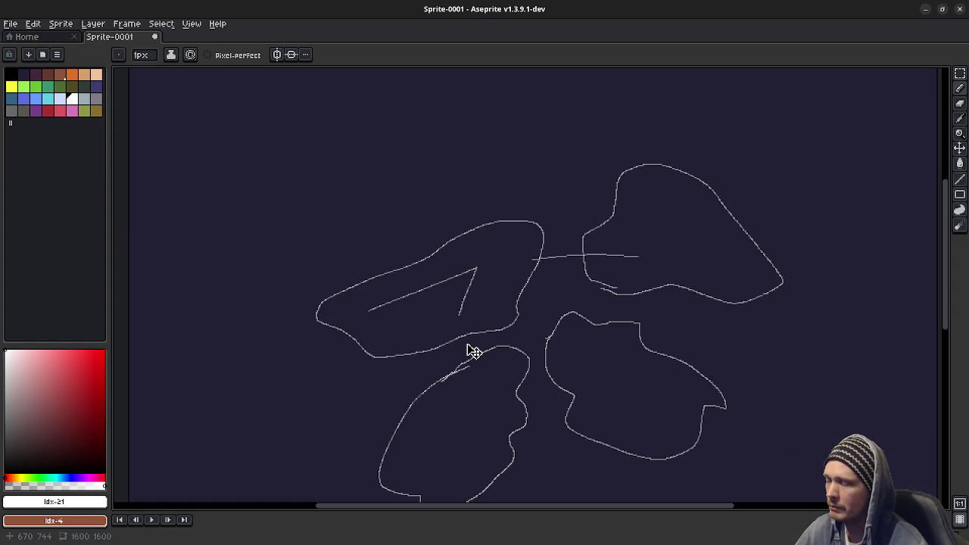
pyautogui.hotkey('ctrl', 'z')
pyautogui.hotkey('ctrl', 'z')
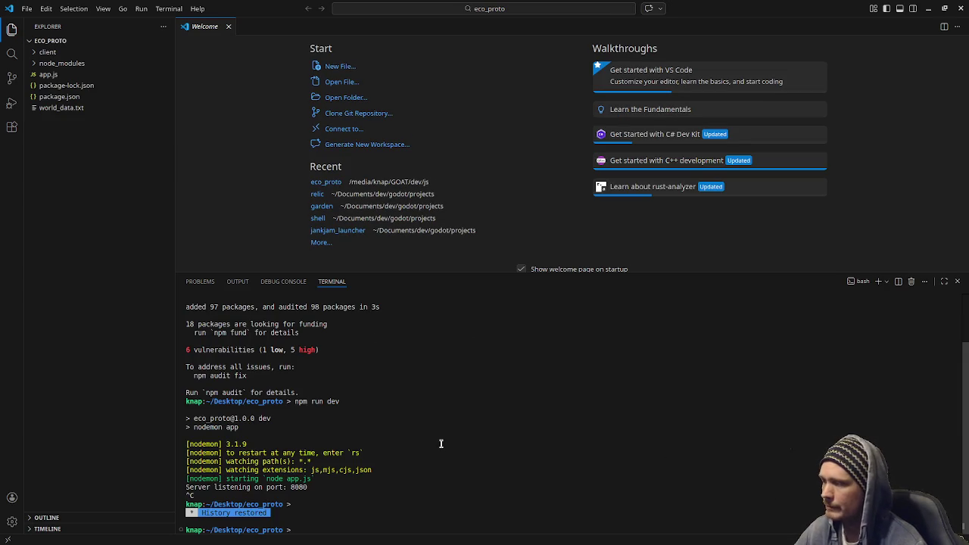
# Restart the eco_proto dev server with npm run dev and switch to the Scrap Sword wiki
pyautogui.write('npm run ')
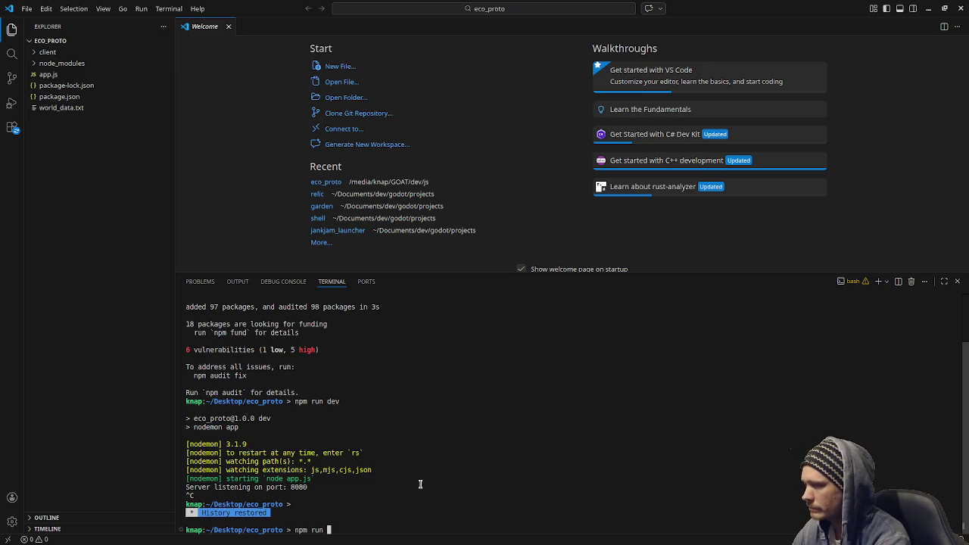
pyautogui.write('dev')
pyautogui.press('Return')
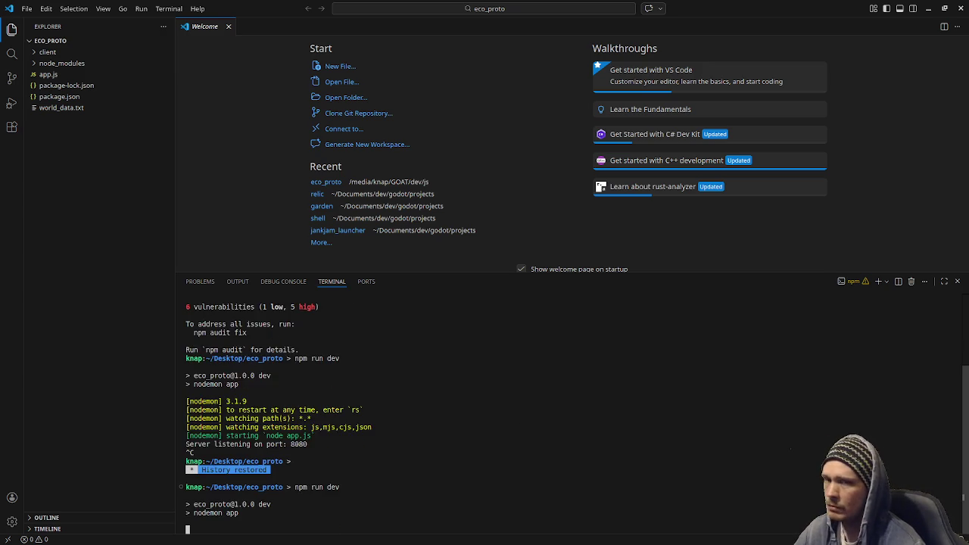
pyautogui.hotkey('alt', 'Tab')
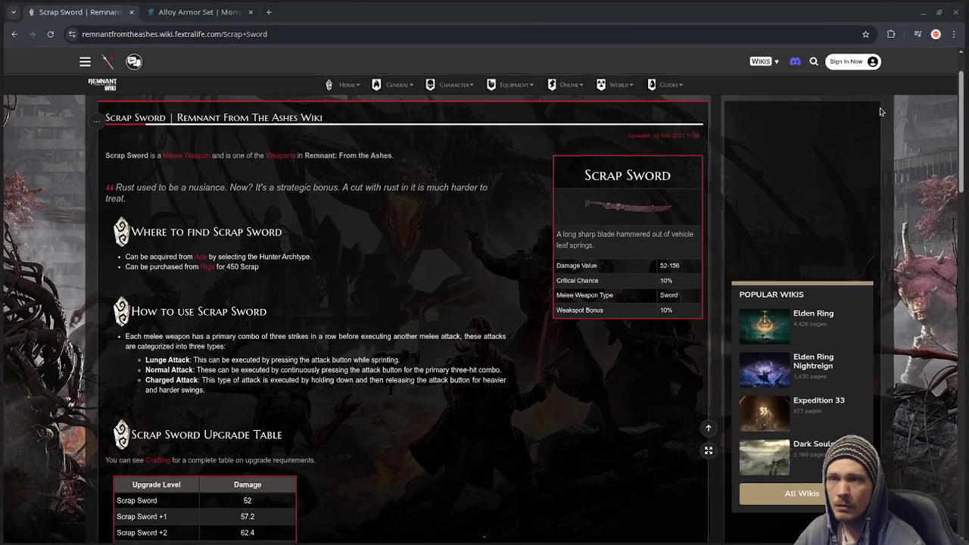
# Return to VS Code, where the dev server reports listening on port 8080
pyautogui.hotkey('alt', 'Tab')
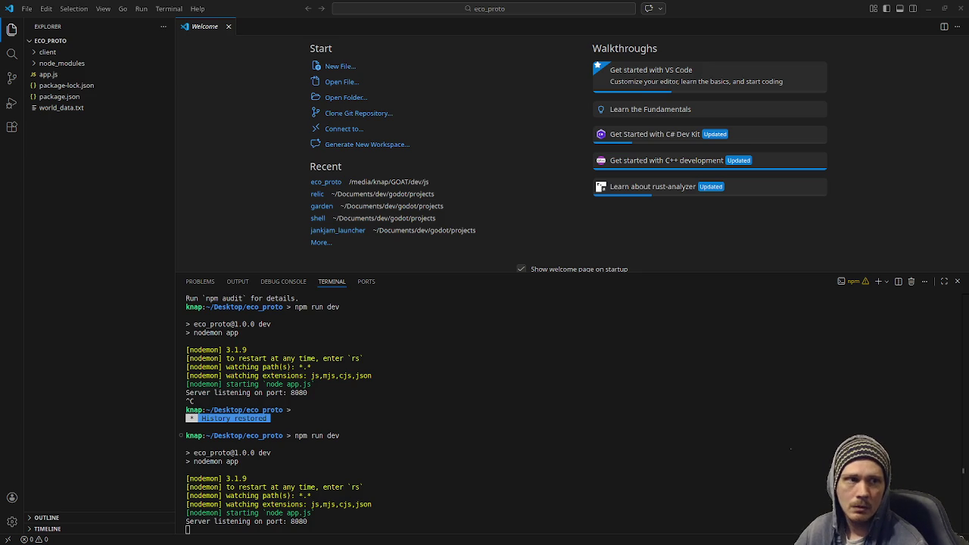
# Bring up the Eco graph app at localhost:8080 and send a unit to region 5 node 1
pyautogui.hotkey('alt', 'Tab')
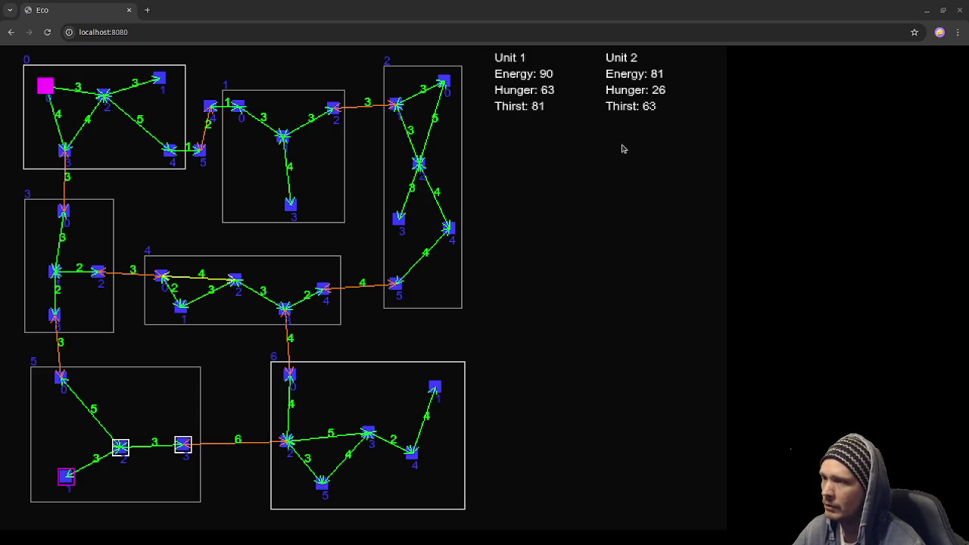
pyautogui.click(75, 474)
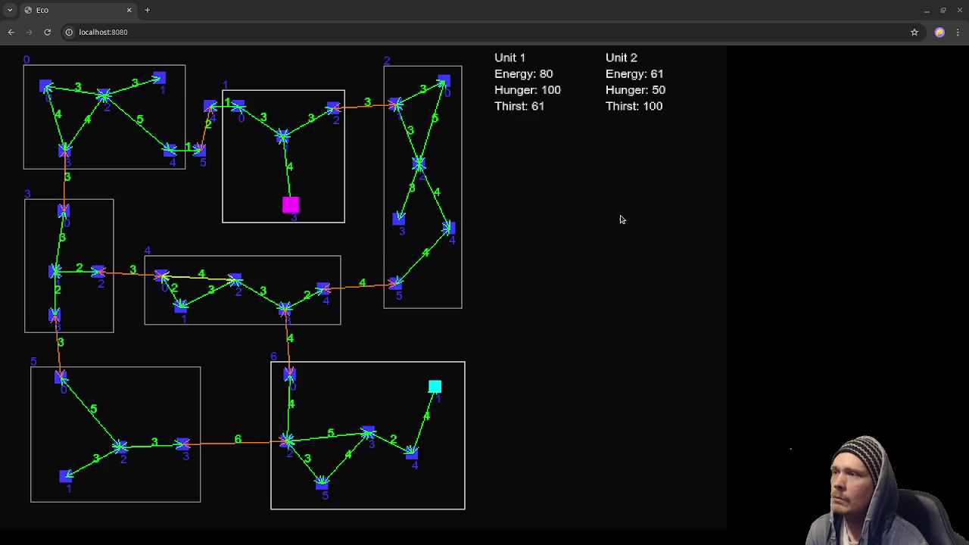
# Return to the Aseprite blob map and undo the four blob outlines
pyautogui.hotkey('alt', 'Tab')
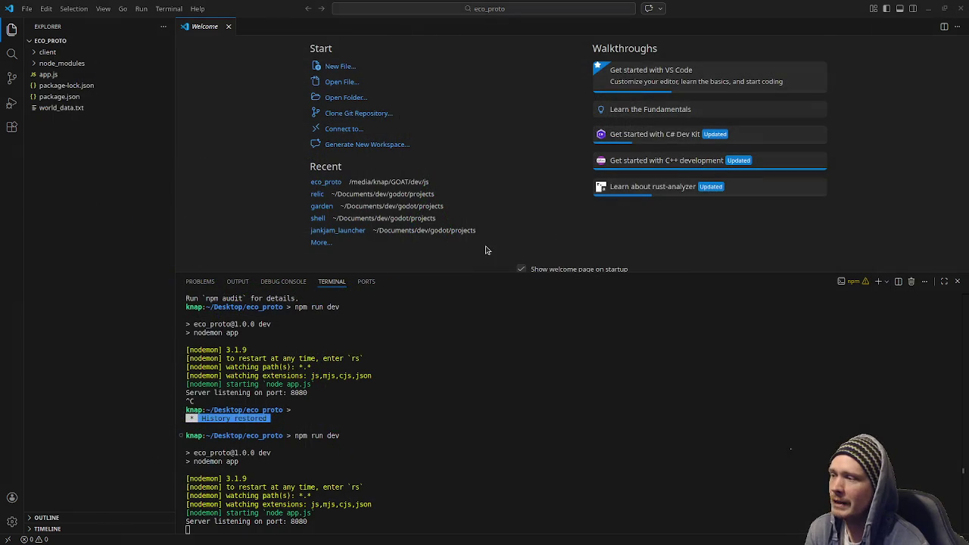
pyautogui.hotkey('alt', 'Tab')
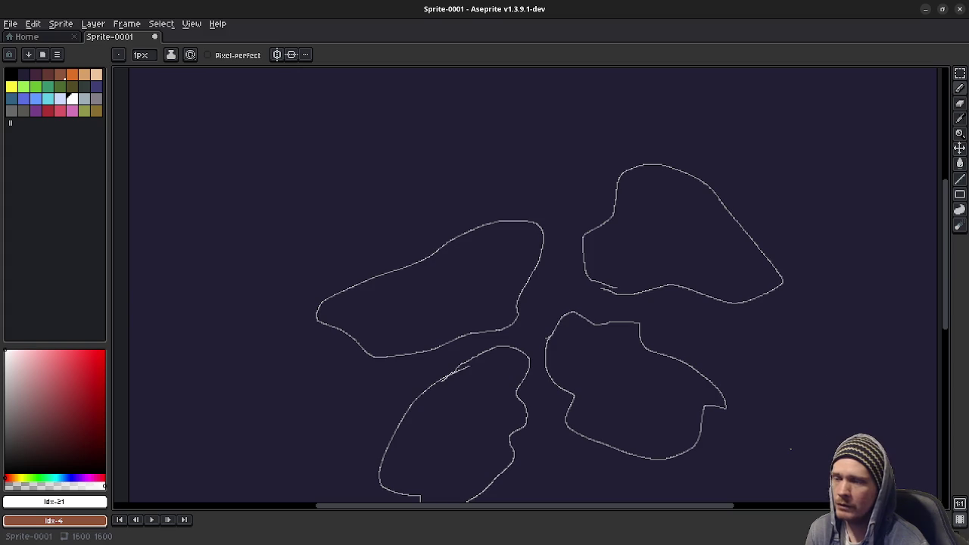
pyautogui.scroll(-2, 567, 318)
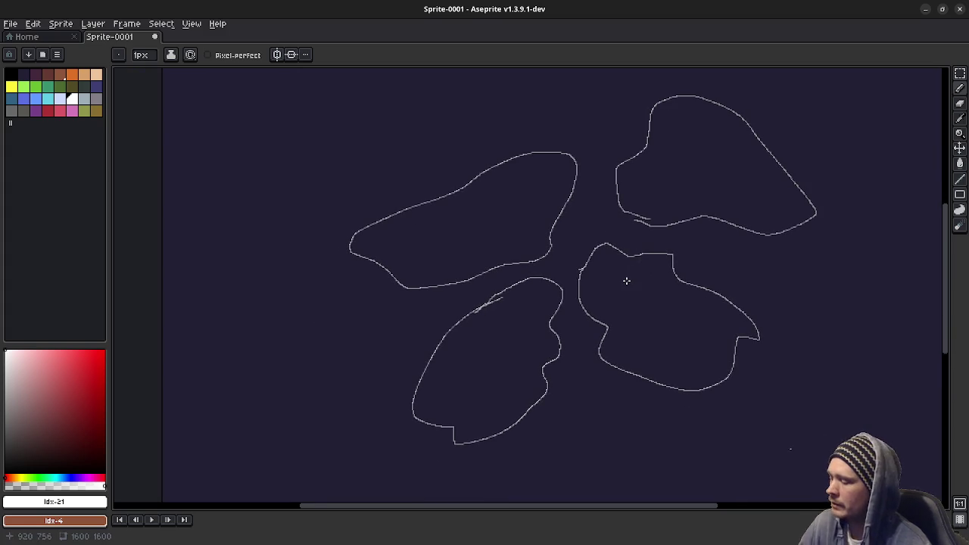
pyautogui.hotkey('ctrl', 'z')
pyautogui.hotkey('ctrl', 'z')
pyautogui.hotkey('ctrl', 'z')
# Draw both sides of a new zone outline and hand-letter AV in its bottom bulb
pyautogui.moveTo(532, 399)
pyautogui.mouseDown()
pyautogui.moveTo(690, 361)
pyautogui.moveTo(661, 270)
pyautogui.moveTo(674, 150)
pyautogui.mouseUp()
pyautogui.moveTo(534, 409)
pyautogui.mouseDown()
pyautogui.moveTo(465, 325)
pyautogui.moveTo(390, 114)
pyautogui.mouseUp()
pyautogui.scroll(3, 508, 234)
pyautogui.moveTo(371, 347)
pyautogui.mouseDown()
pyautogui.moveTo(409, 320)
pyautogui.moveTo(442, 240)
pyautogui.moveTo(601, 156)
pyautogui.moveTo(667, 402)
pyautogui.moveTo(598, 224)
pyautogui.mouseUp()
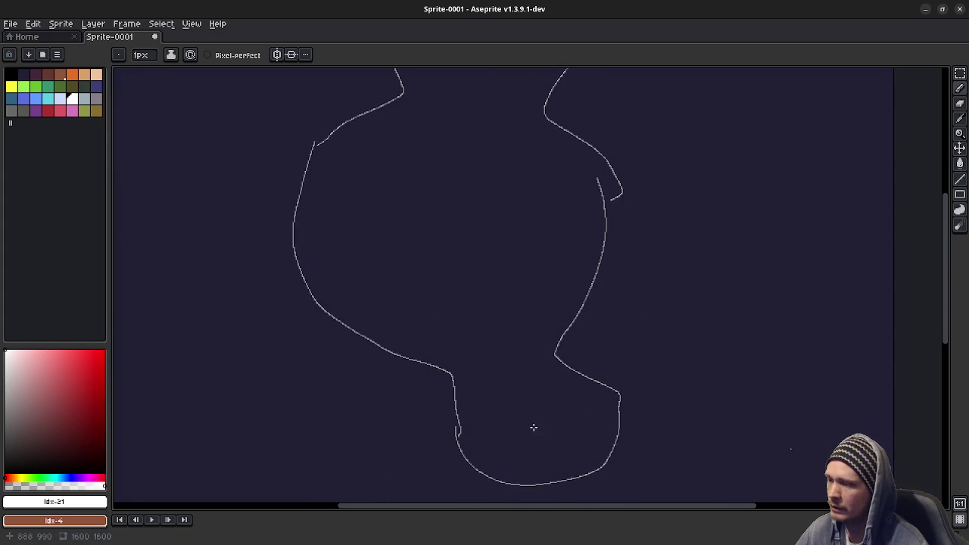
pyautogui.moveTo(506, 454)
pyautogui.mouseDown()
pyautogui.moveTo(530, 454)
pyautogui.moveTo(530, 437)
pyautogui.mouseUp()
pyautogui.moveTo(535, 424)
pyautogui.mouseDown()
pyautogui.moveTo(542, 452)
pyautogui.moveTo(554, 419)
pyautogui.moveTo(561, 457)
pyautogui.mouseUp()
# Add three small circles inside the zone, undoing a stray pencil mark
pyautogui.scroll(2, 493, 308)
pyautogui.moveTo(582, 363); pyautogui.dragTo(581, 364)
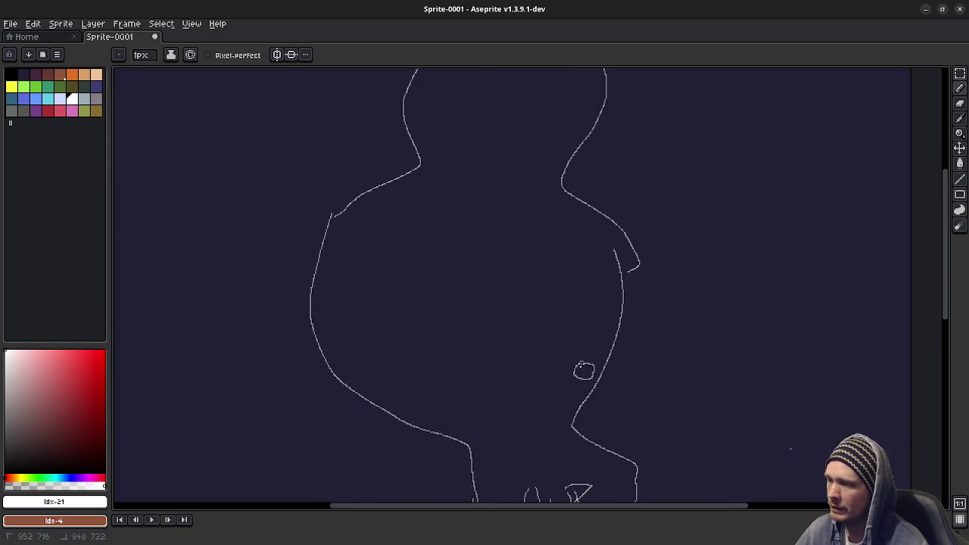
pyautogui.moveTo(593, 254); pyautogui.dragTo(587, 246)
pyautogui.moveTo(346, 264); pyautogui.dragTo(343, 266)
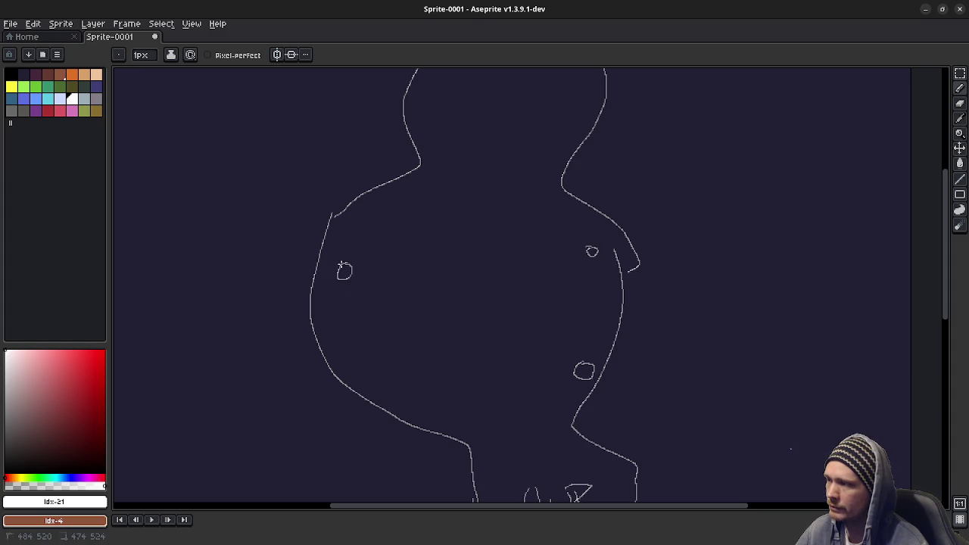
pyautogui.moveTo(394, 357)
pyautogui.mouseDown()
pyautogui.moveTo(398, 365)
pyautogui.moveTo(405, 333)
pyautogui.moveTo(394, 369)
pyautogui.moveTo(415, 362)
pyautogui.mouseUp()
pyautogui.hotkey('ctrl', 'z')
pyautogui.press('v')
pyautogui.press('b')
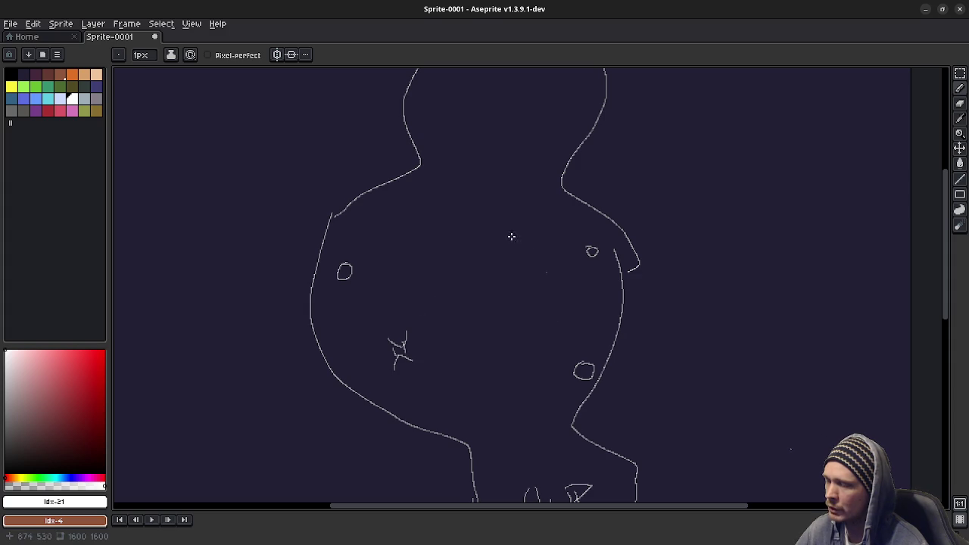
# Draw a small crown with a caret mark beneath it in the head zone, then recentre the view
pyautogui.scroll(5, 461, 390)
pyautogui.moveTo(477, 257)
pyautogui.mouseDown()
pyautogui.moveTo(479, 236)
pyautogui.moveTo(511, 251)
pyautogui.moveTo(476, 258)
pyautogui.moveTo(507, 261)
pyautogui.mouseUp()
pyautogui.moveTo(487, 301); pyautogui.dragTo(511, 294)
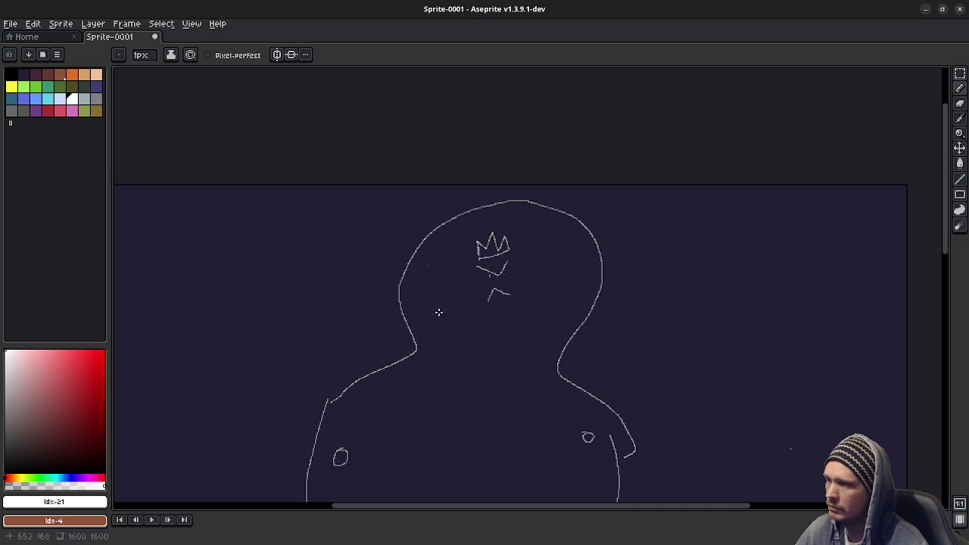
pyautogui.moveTo(515, 459)
pyautogui.mouseDown()
pyautogui.moveTo(497, 234)
pyautogui.moveTo(484, 341)
pyautogui.mouseUp()
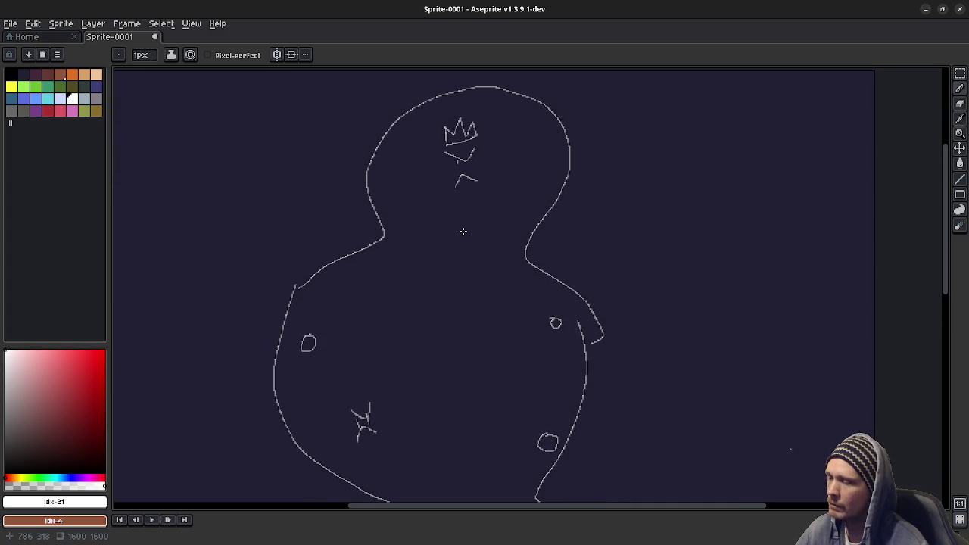
pyautogui.scroll(-5, 492, 316)
pyautogui.scroll(5, 547, 245)
pyautogui.moveTo(549, 374)
pyautogui.mouseDown()
pyautogui.moveTo(541, 397)
pyautogui.moveTo(548, 377)
pyautogui.mouseUp()
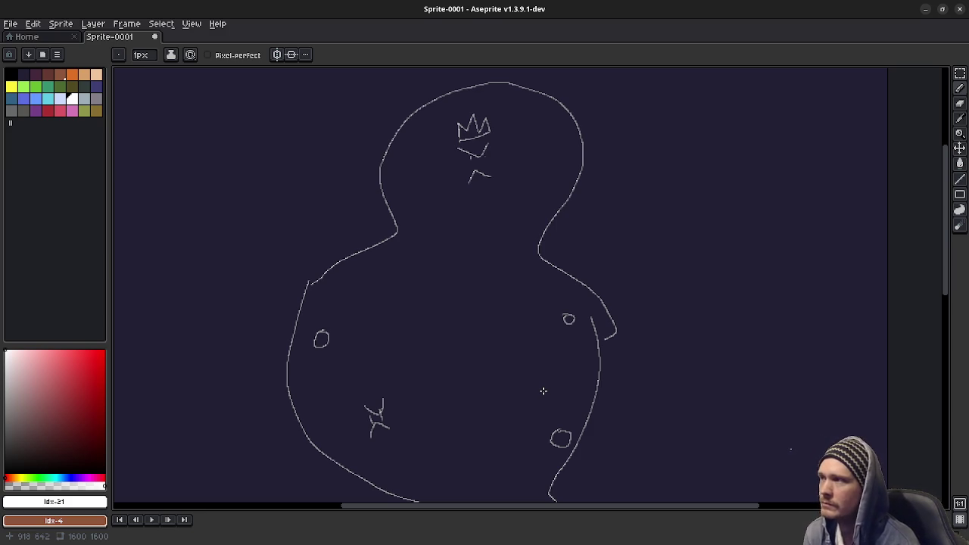
# Minimize Aseprite and stop the running npm dev server in the terminal
pyautogui.click(925, 9)
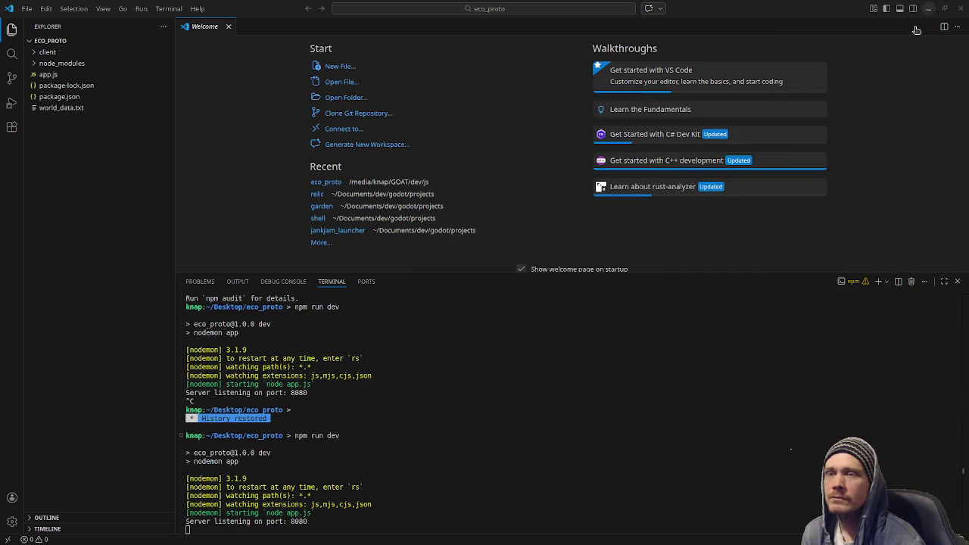
pyautogui.click(528, 448)
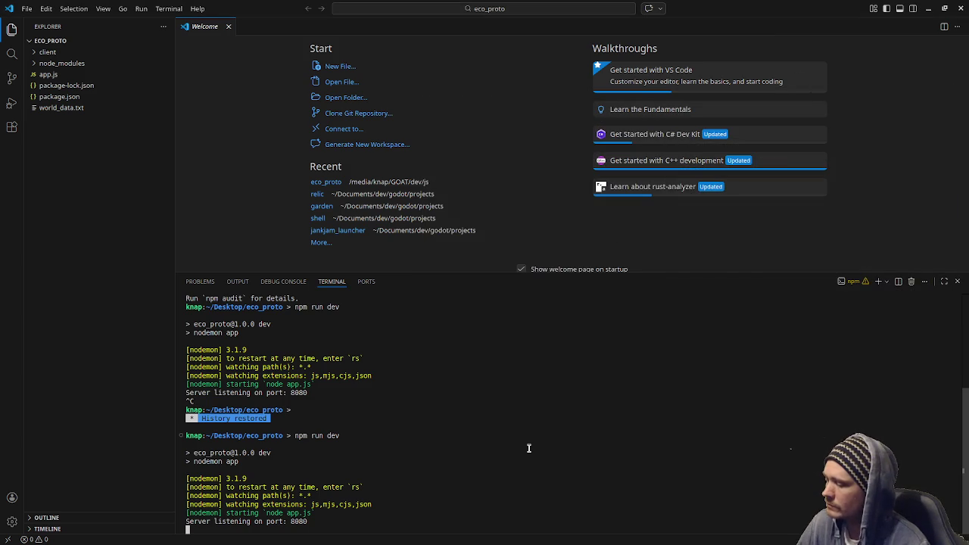
pyautogui.hotkey('ctrl', 'c')
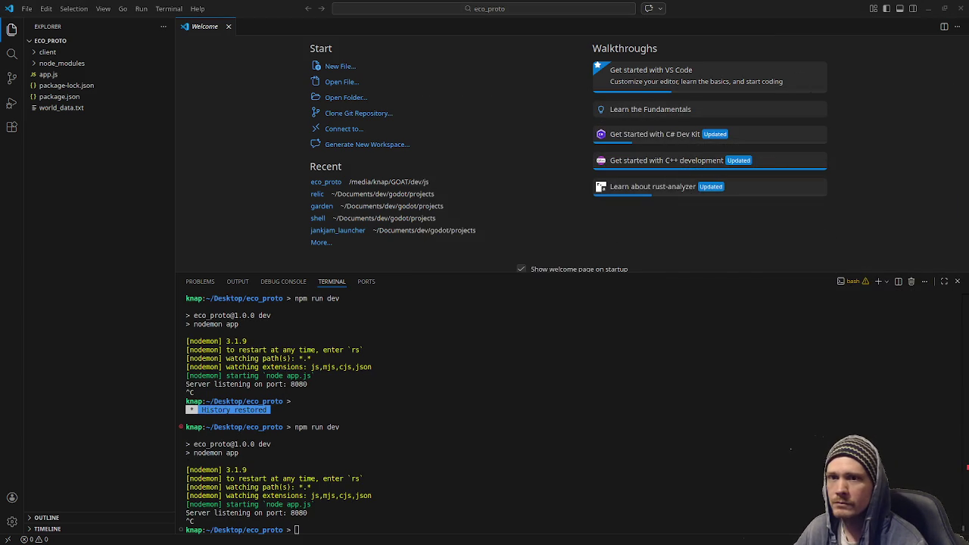
# Close the Visual Studio Code window and bring stream_notes.txt to the front
pyautogui.hotkey('alt', 'Tab')
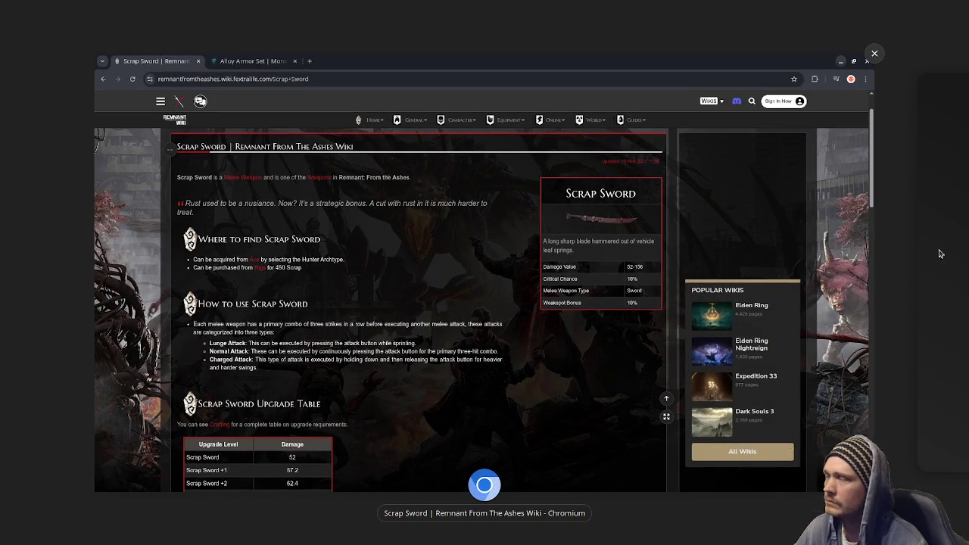
pyautogui.hotkey('alt', 'Tab')
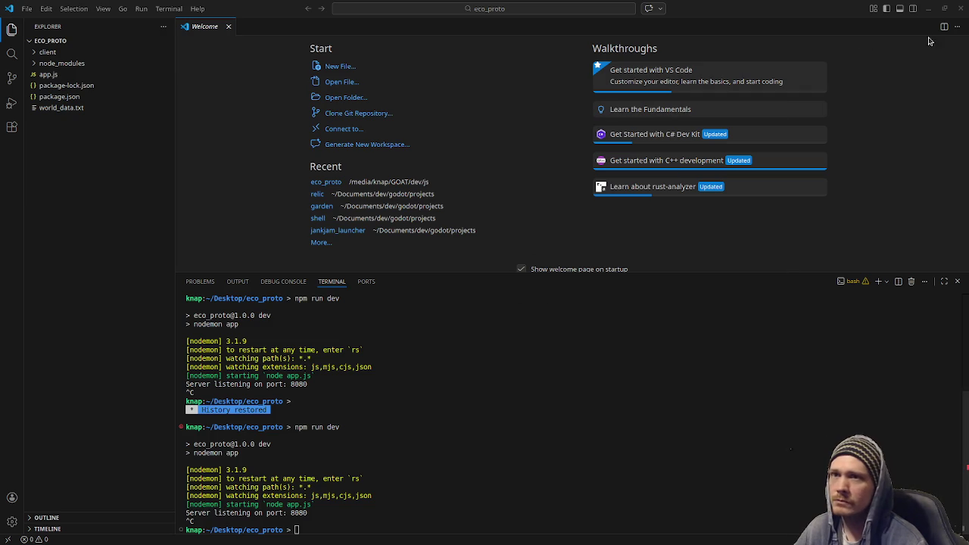
pyautogui.click(961, 9)
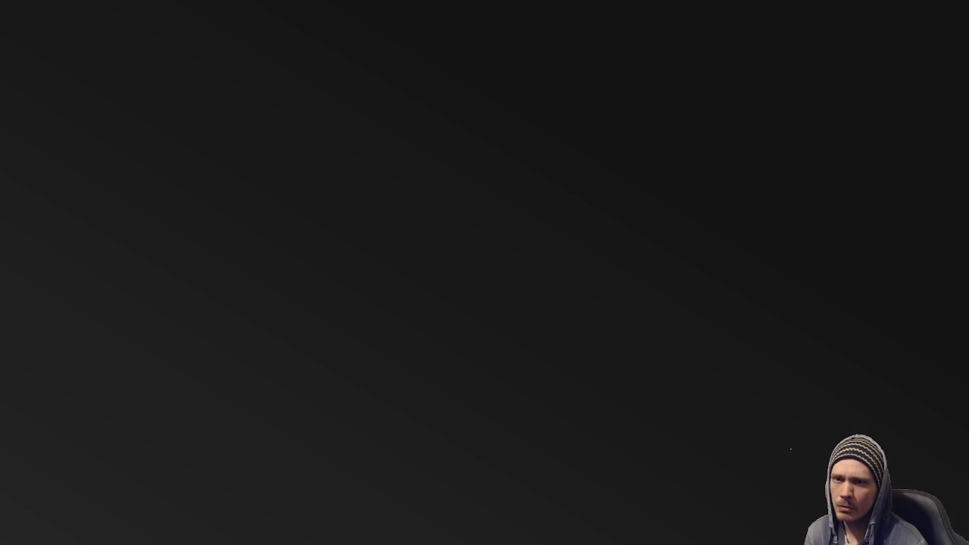
pyautogui.hotkey('alt', 'Tab')
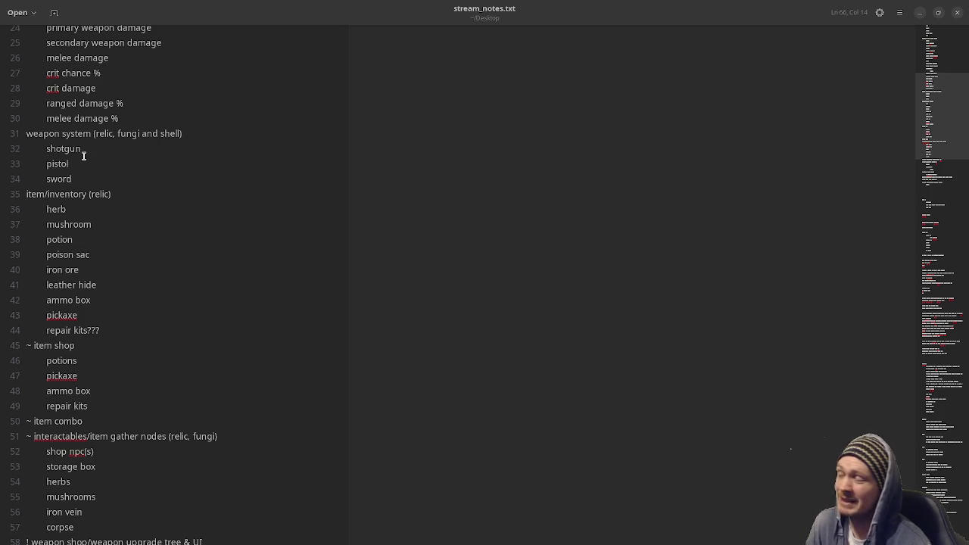
pyautogui.moveTo(47, 164)
pyautogui.mouseDown()
pyautogui.moveTo(68, 164)
pyautogui.moveTo(74, 179)
pyautogui.mouseUp()
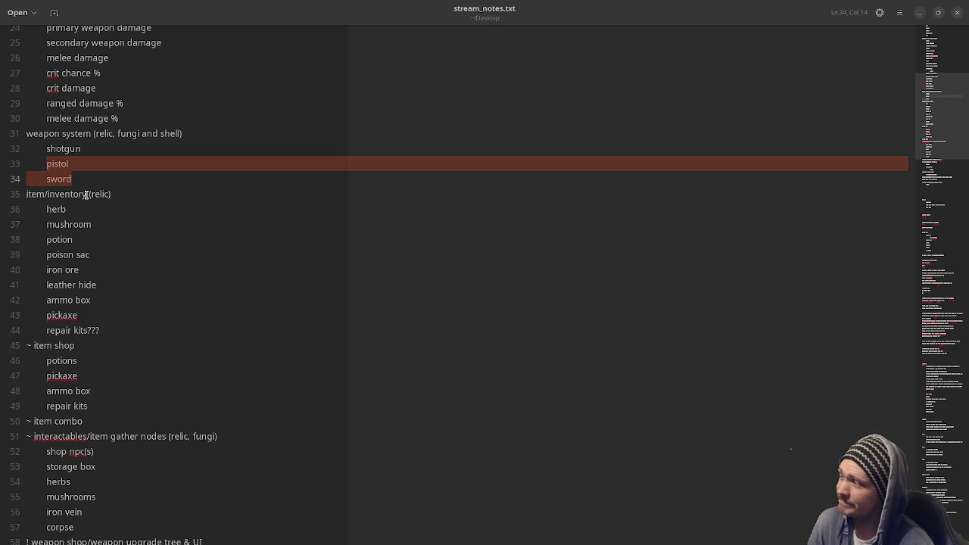
pyautogui.scroll(-6, 91, 318)
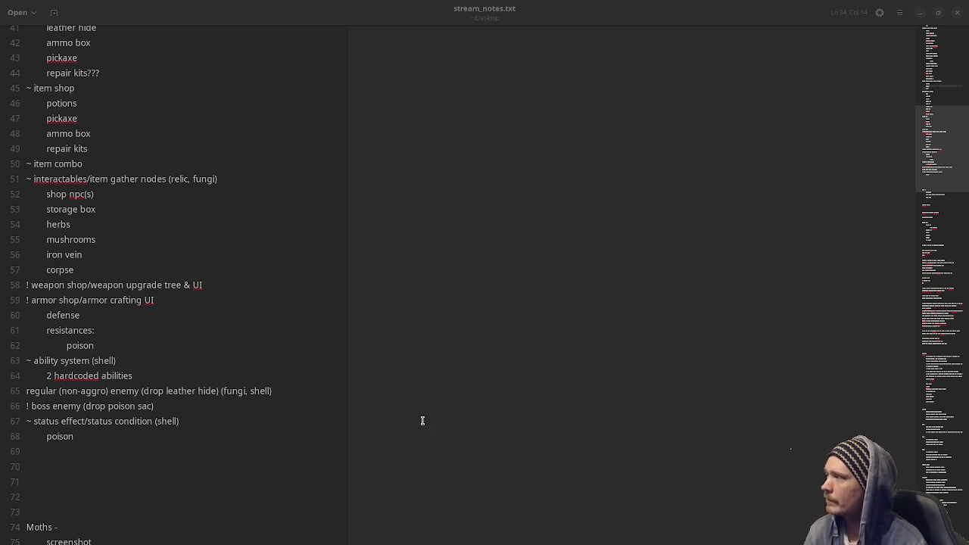
pyautogui.scroll(4, 423, 422)
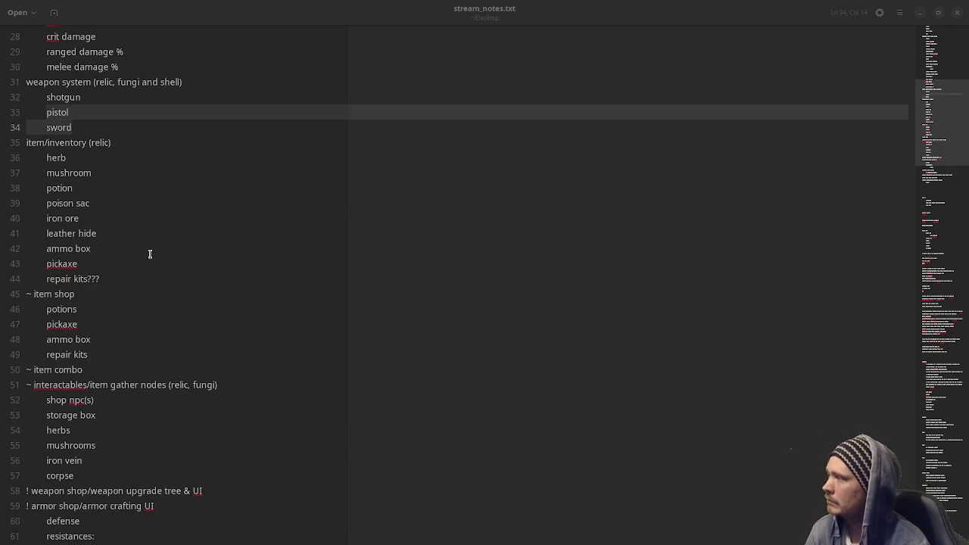
pyautogui.scroll(-4, 150, 253)
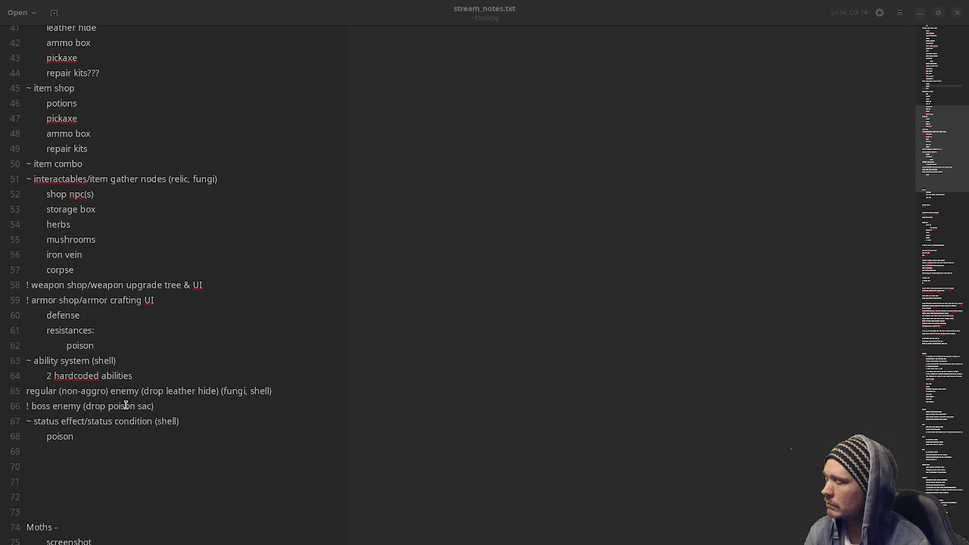
pyautogui.scroll(5, 108, 449)
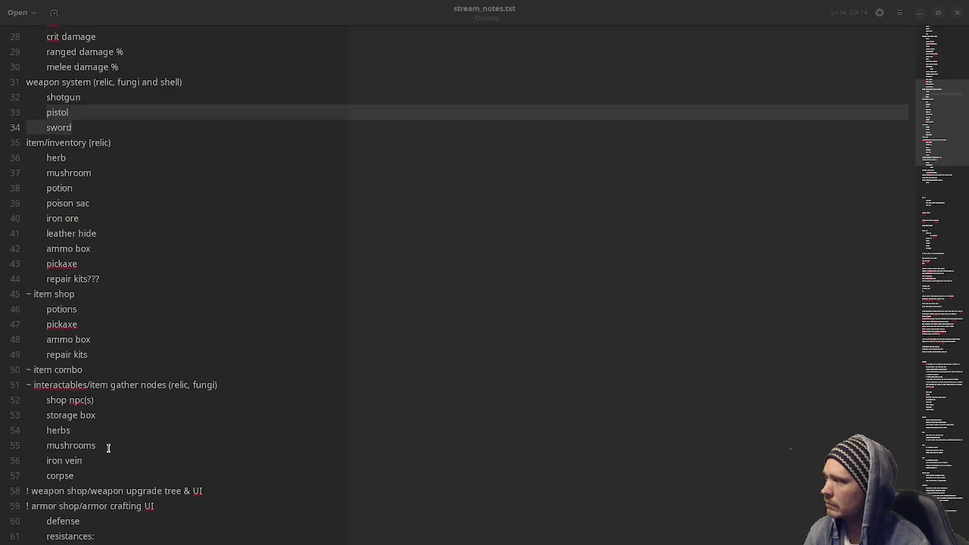
pyautogui.scroll(7, 108, 448)
pyautogui.click(143, 368)
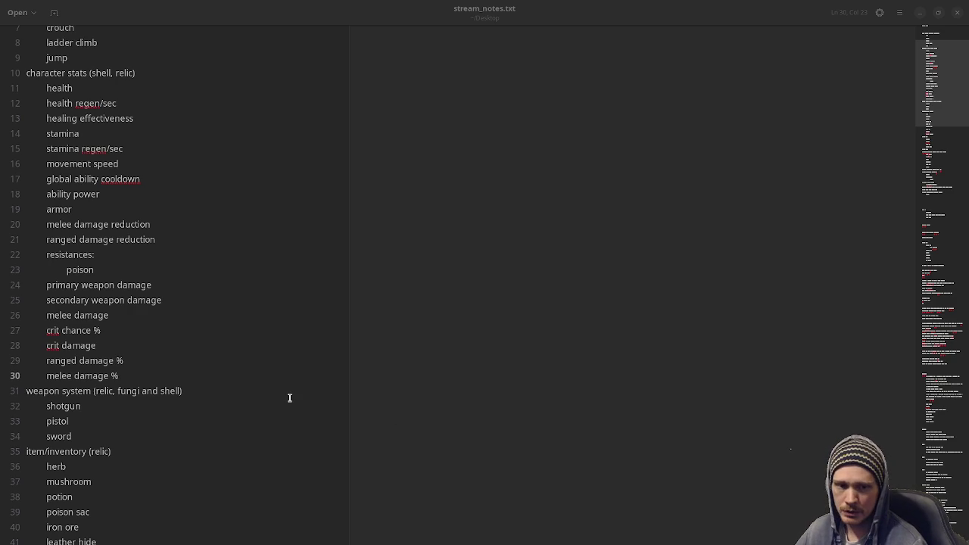
pyautogui.scroll(2, 289, 397)
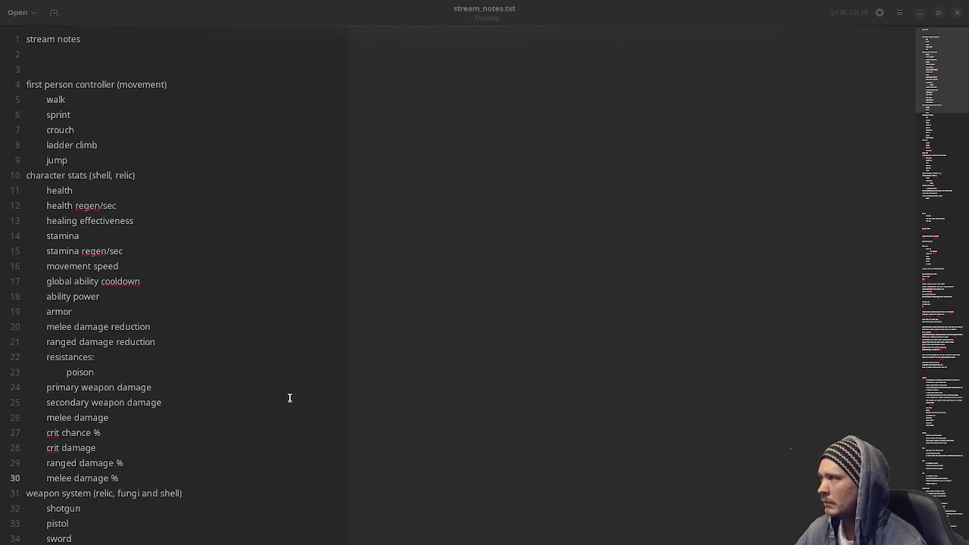
pyautogui.scroll(-10, 289, 397)
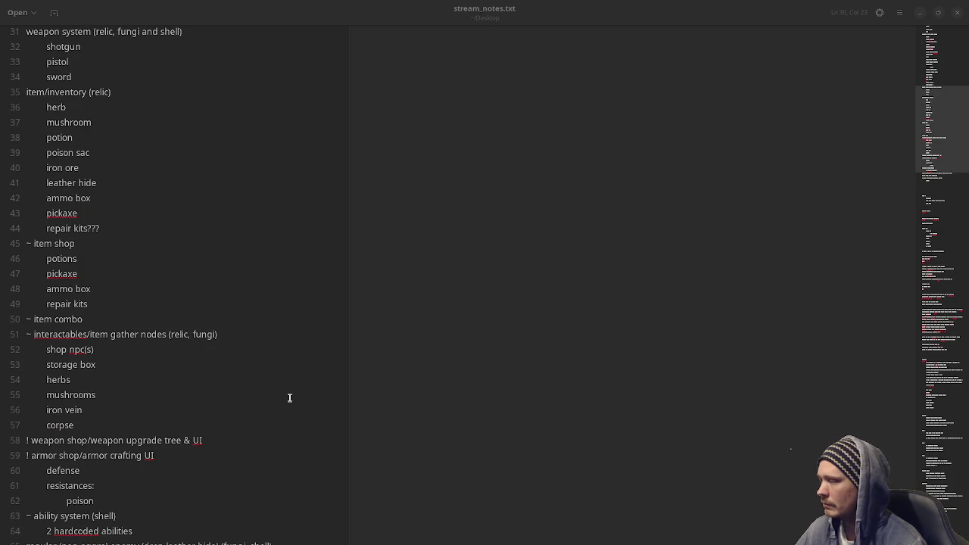
pyautogui.scroll(-5, 289, 398)
pyautogui.scroll(4, 289, 399)
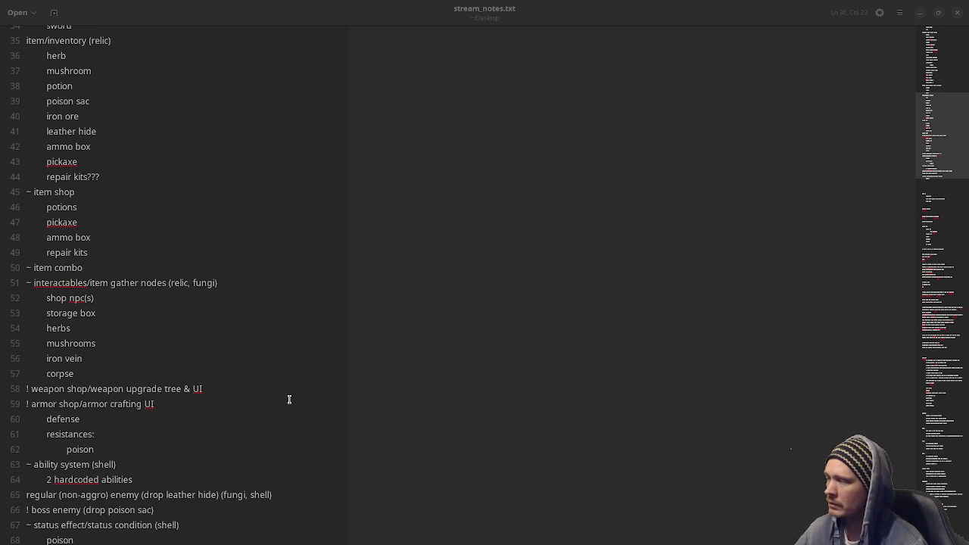
pyautogui.scroll(-1, 289, 399)
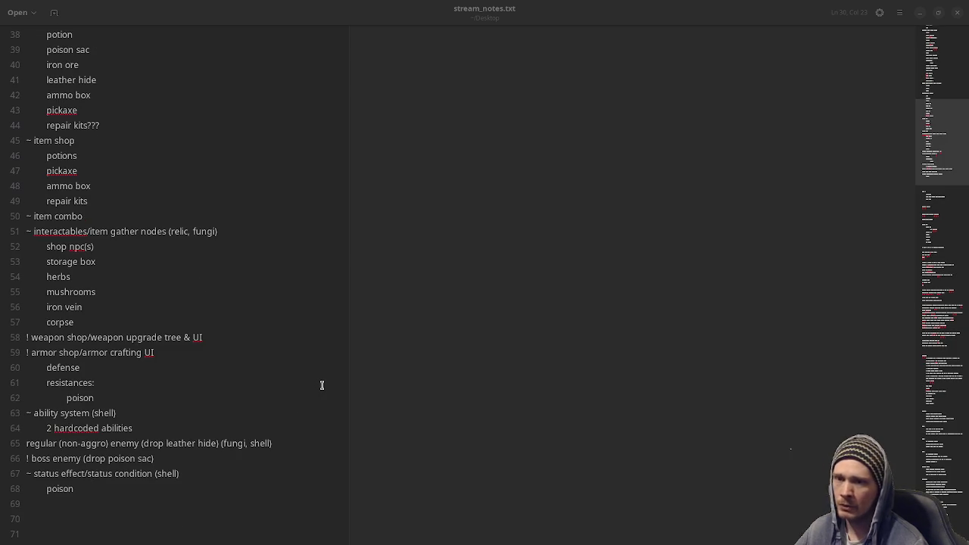
pyautogui.press('super')
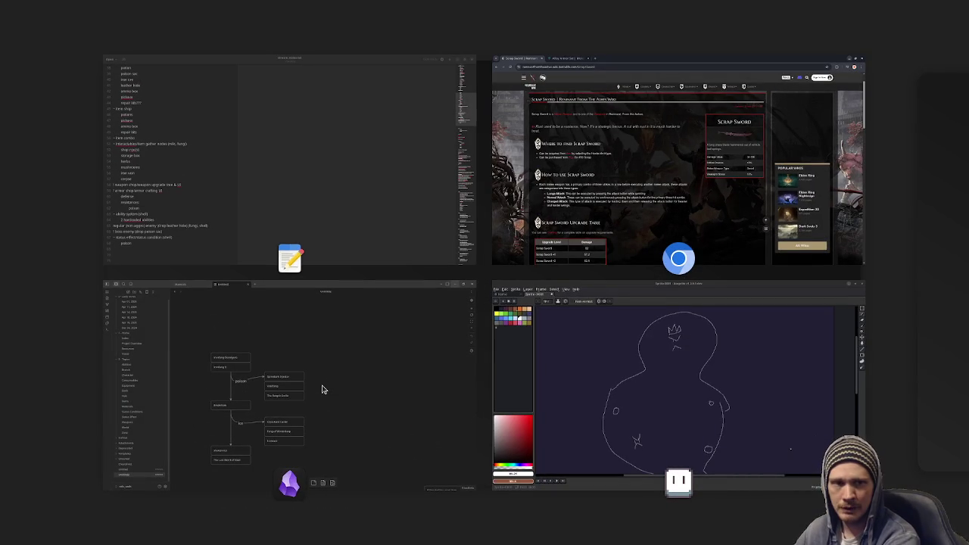
pyautogui.press('super')
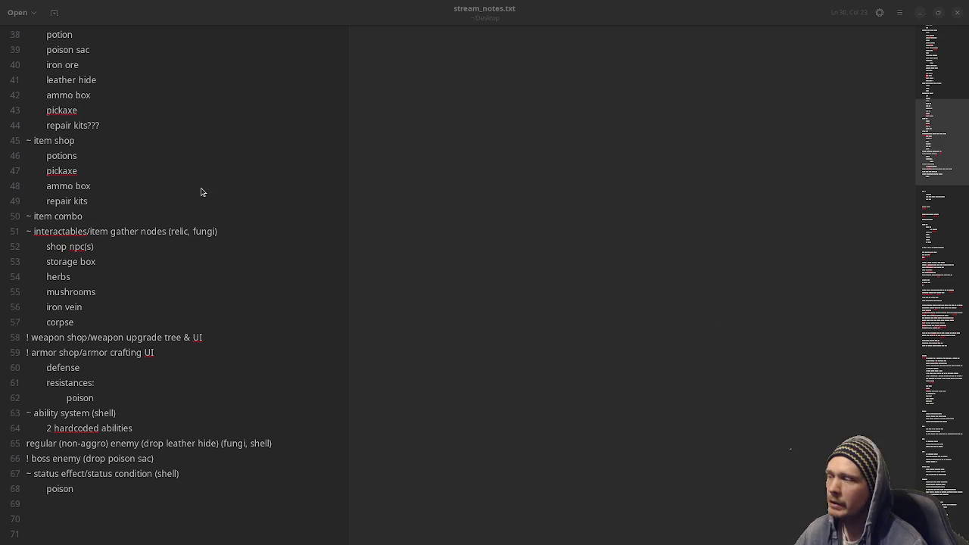
pyautogui.scroll(8, 166, 343)
pyautogui.scroll(2, 166, 343)
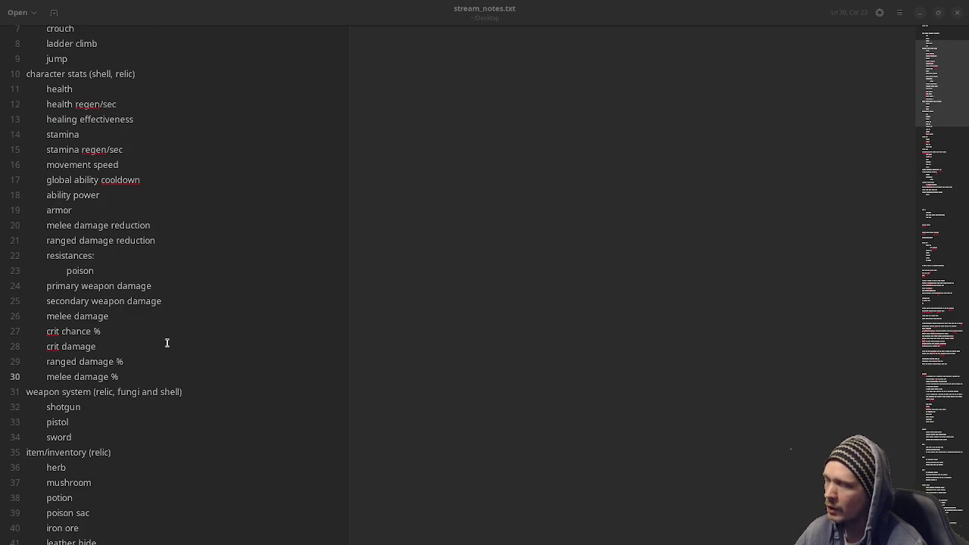
pyautogui.scroll(2, 167, 343)
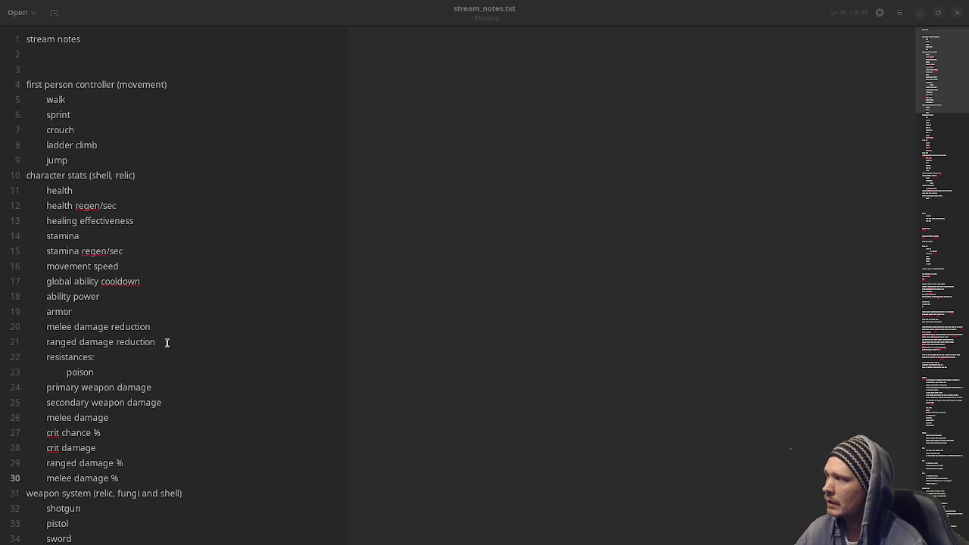
pyautogui.moveTo(28, 81); pyautogui.dragTo(146, 162)
pyautogui.click(146, 162)
pyautogui.scroll(-1, 146, 166)
pyautogui.scroll(-2, 146, 166)
pyautogui.click(146, 165)
pyautogui.scroll(3, 182, 182)
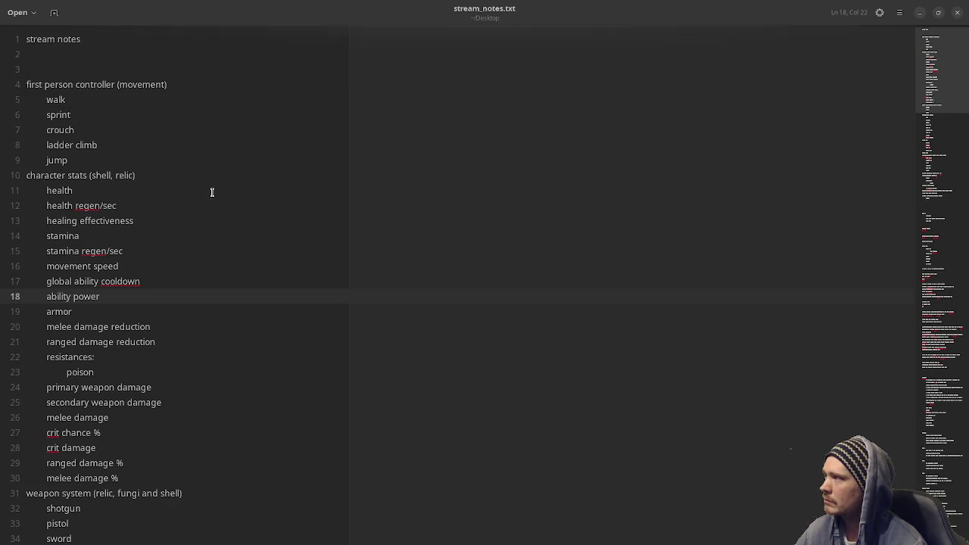
pyautogui.click(26, 85)
pyautogui.moveTo(25, 86)
pyautogui.mouseDown()
pyautogui.moveTo(189, 260)
pyautogui.moveTo(216, 375)
pyautogui.moveTo(209, 402)
pyautogui.moveTo(220, 475)
pyautogui.mouseUp()
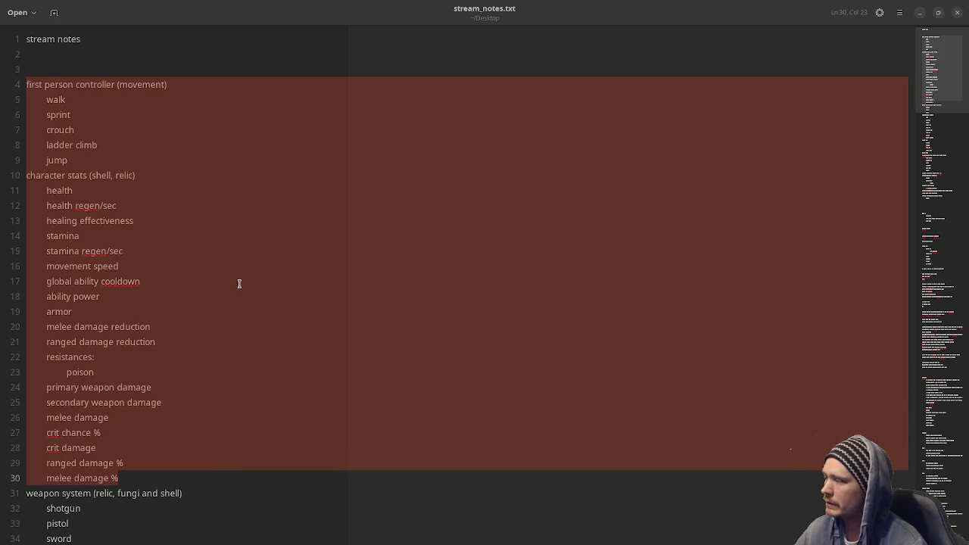
pyautogui.click(239, 371)
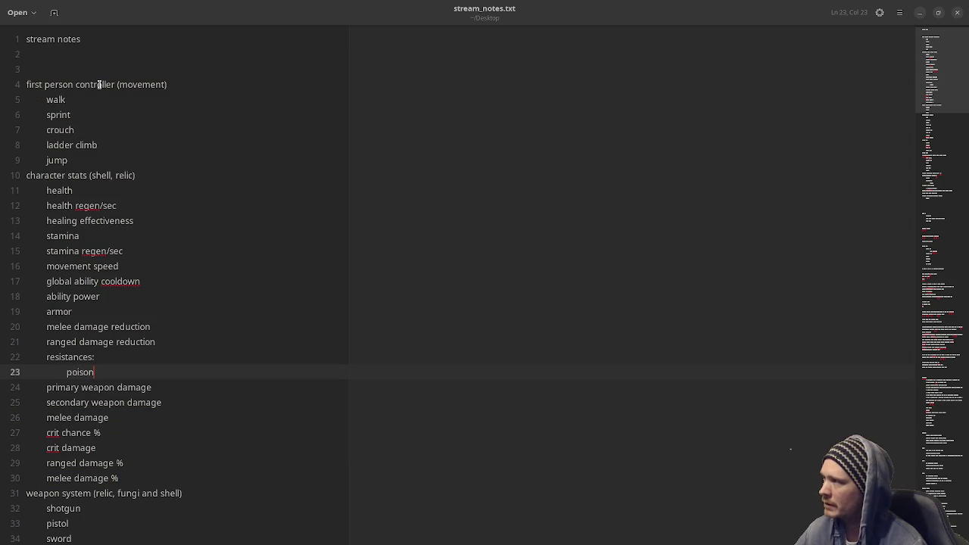
pyautogui.moveTo(26, 84); pyautogui.dragTo(150, 291)
pyautogui.scroll(-5, 151, 287)
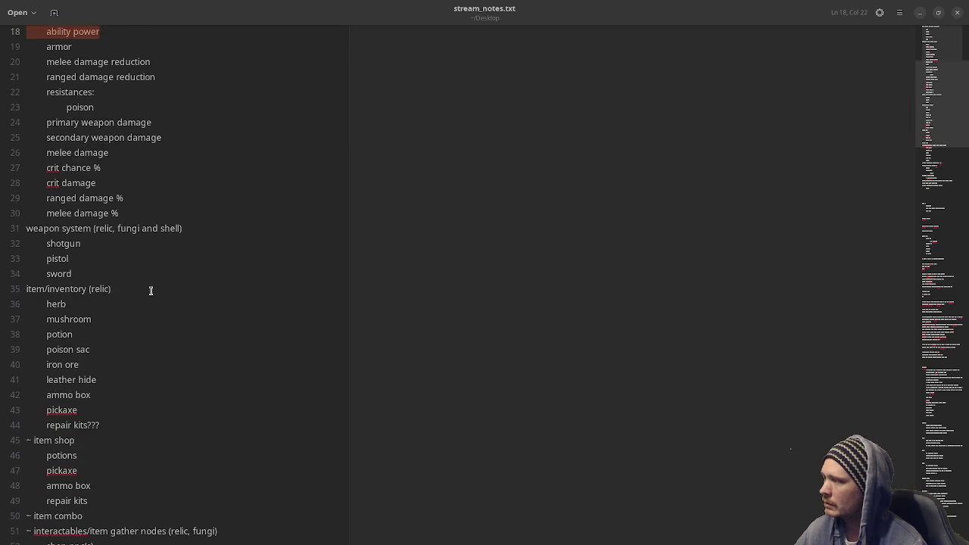
pyautogui.keyDown('shift'); pyautogui.click(166, 335); pyautogui.keyUp('shift')
pyautogui.scroll(-3, 167, 336)
pyautogui.keyDown('shift'); pyautogui.click(177, 377); pyautogui.keyUp('shift')
pyautogui.scroll(-3, 189, 409)
pyautogui.keyDown('shift'); pyautogui.click(190, 417); pyautogui.keyUp('shift')
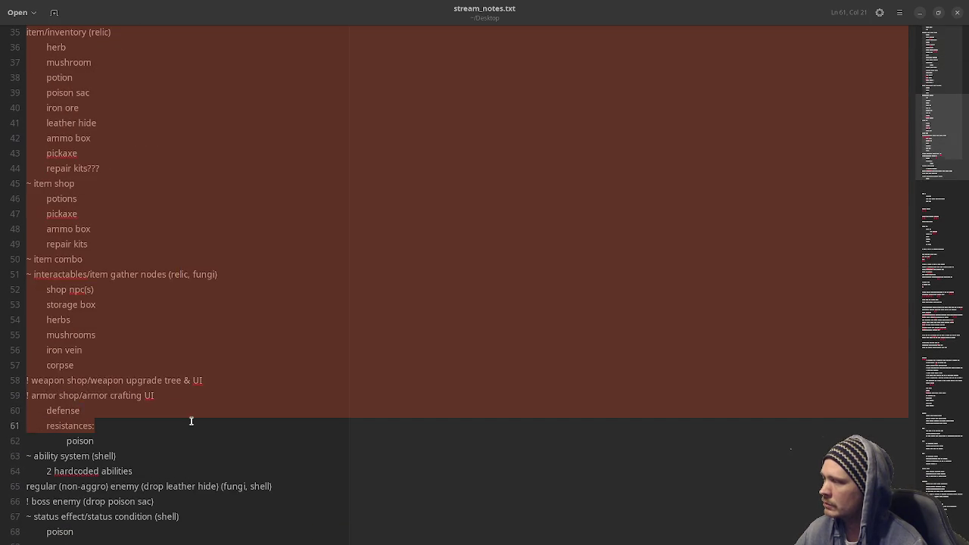
pyautogui.scroll(-3, 190, 420)
pyautogui.keyDown('shift'); pyautogui.click(200, 417); pyautogui.keyUp('shift')
pyautogui.keyDown('shift'); pyautogui.click(194, 431); pyautogui.keyUp('shift')
pyautogui.click(358, 446)
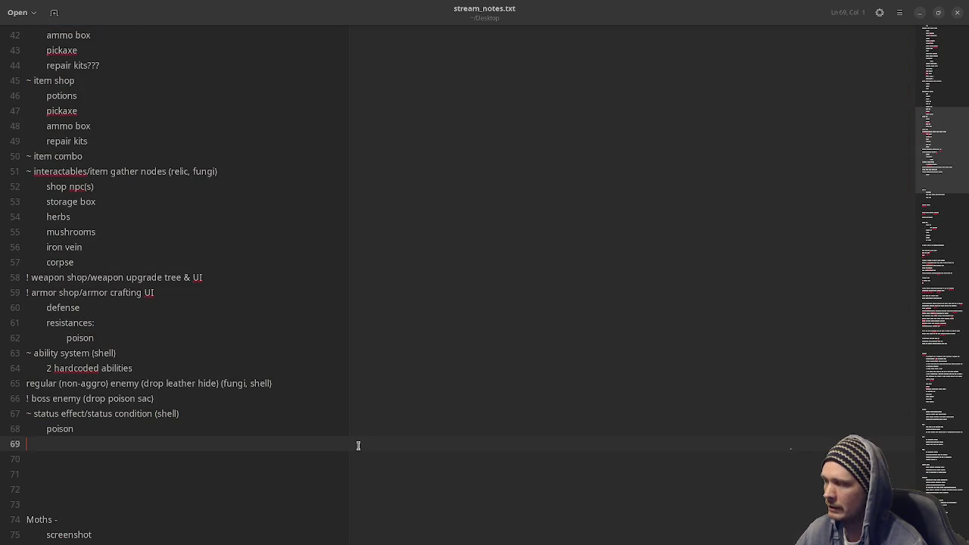
# Bring the Godot editor with the relic project to the front
pyautogui.hotkey('alt', 'Tab')
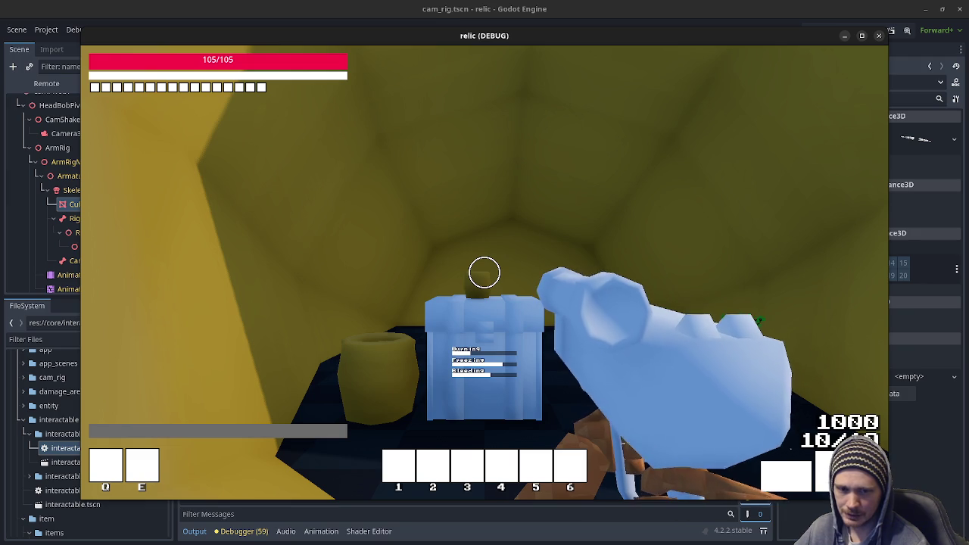
# Walk the player past the village to the ice wall, attack with the ice arm, and stop the playtest
pyautogui.moveTo(484, 272)
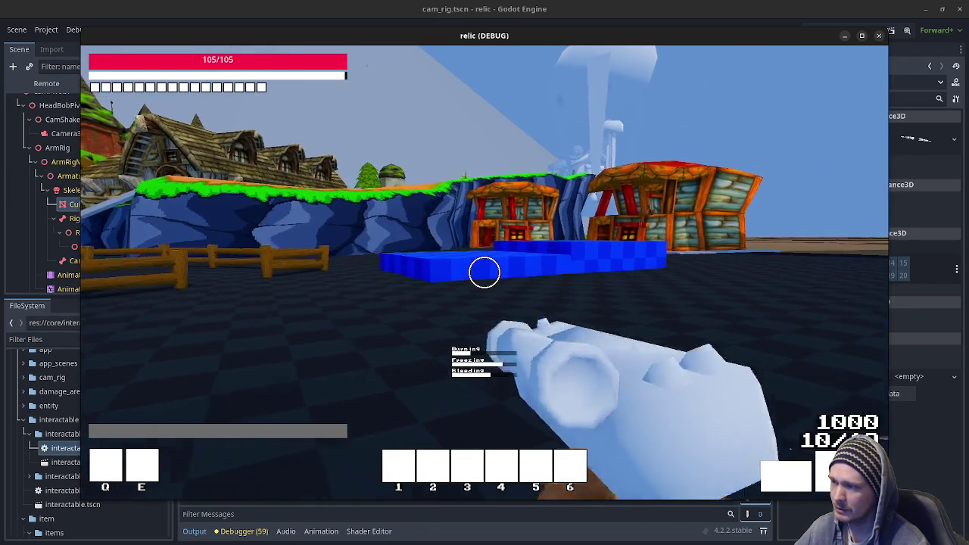
pyautogui.press('w')
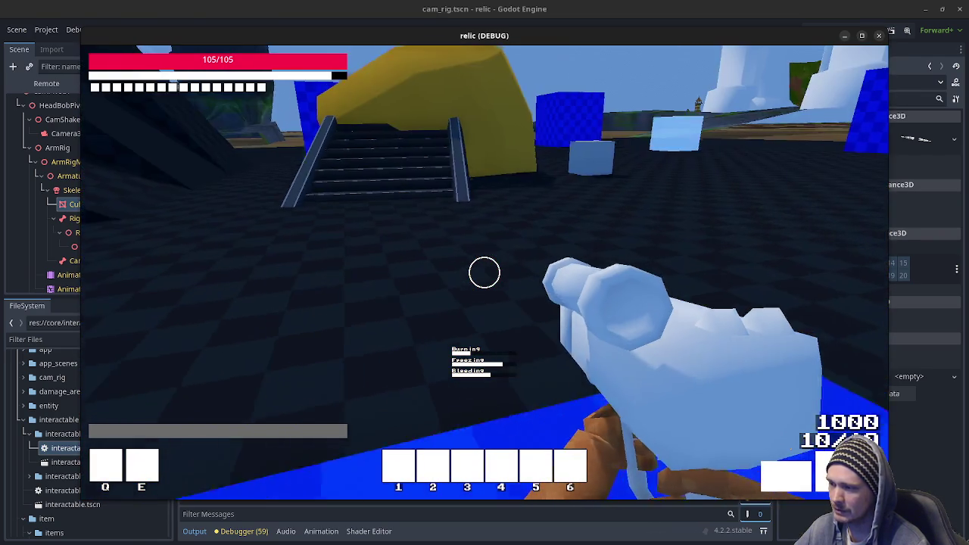
pyautogui.press('w')
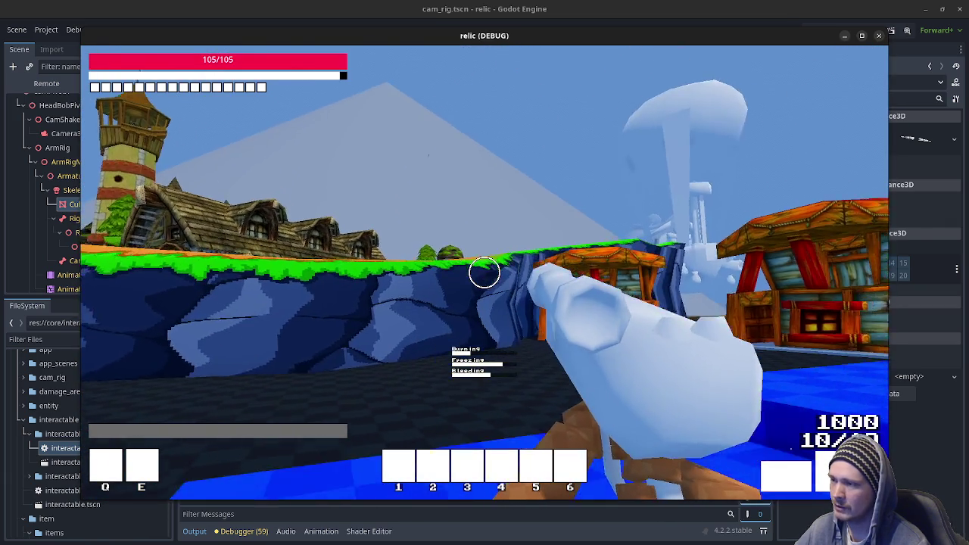
pyautogui.hotkey('shift', 'w')
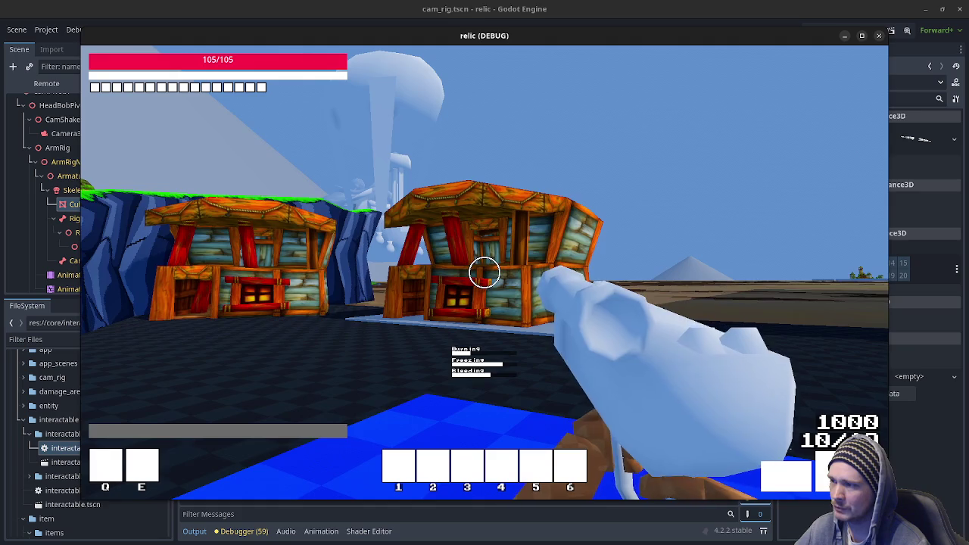
pyautogui.hotkey('shift', 'w')
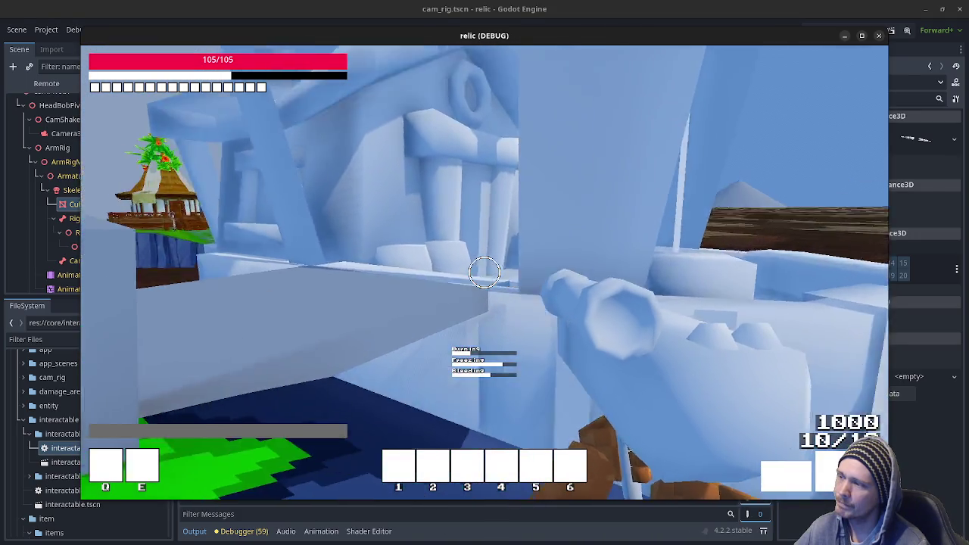
pyautogui.press('w')
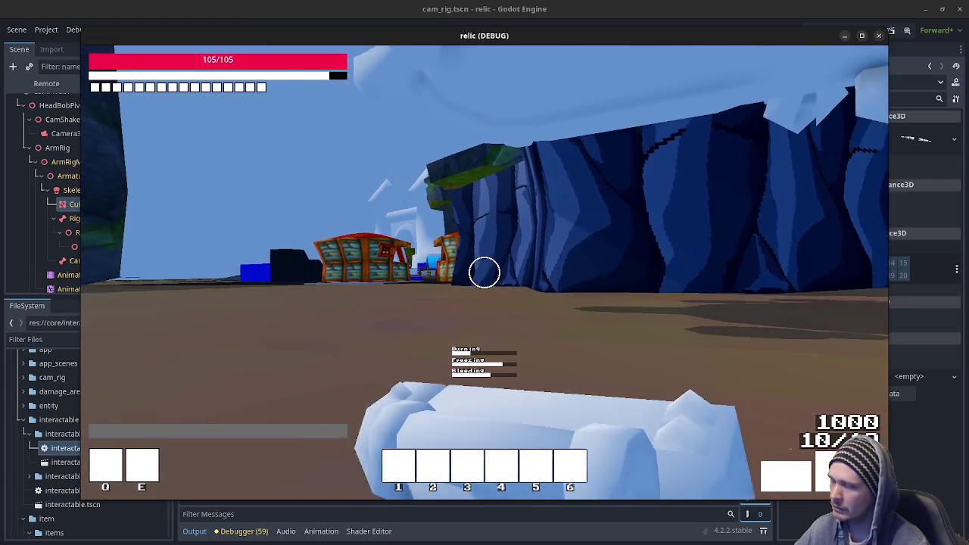
pyautogui.click(484, 272)
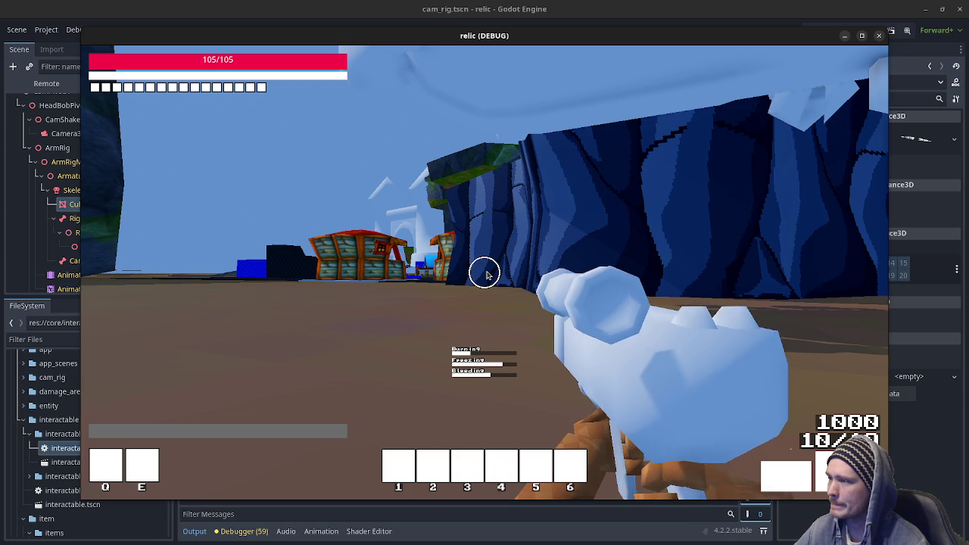
pyautogui.click(878, 36)
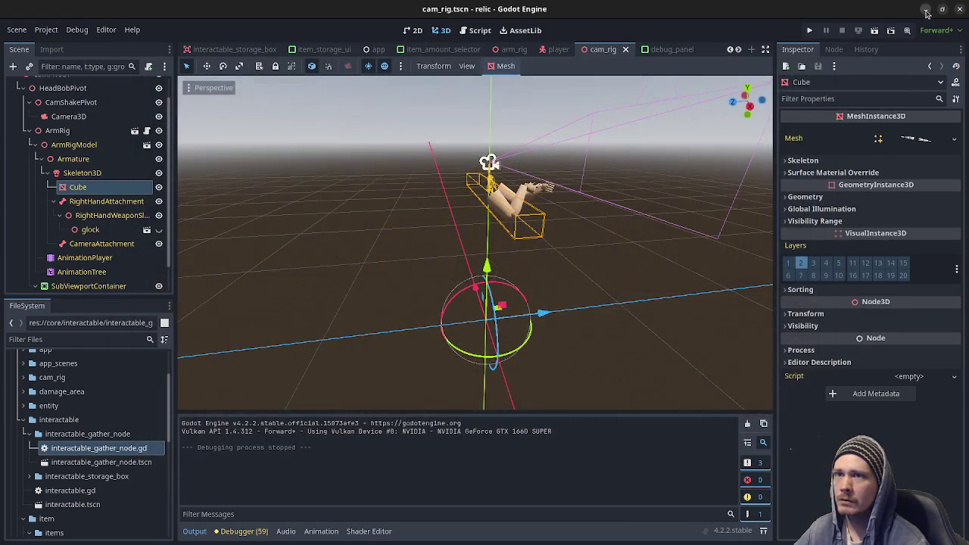
# Minimize Godot and look over the status-condition notes from corpse to poison
pyautogui.click(925, 11)
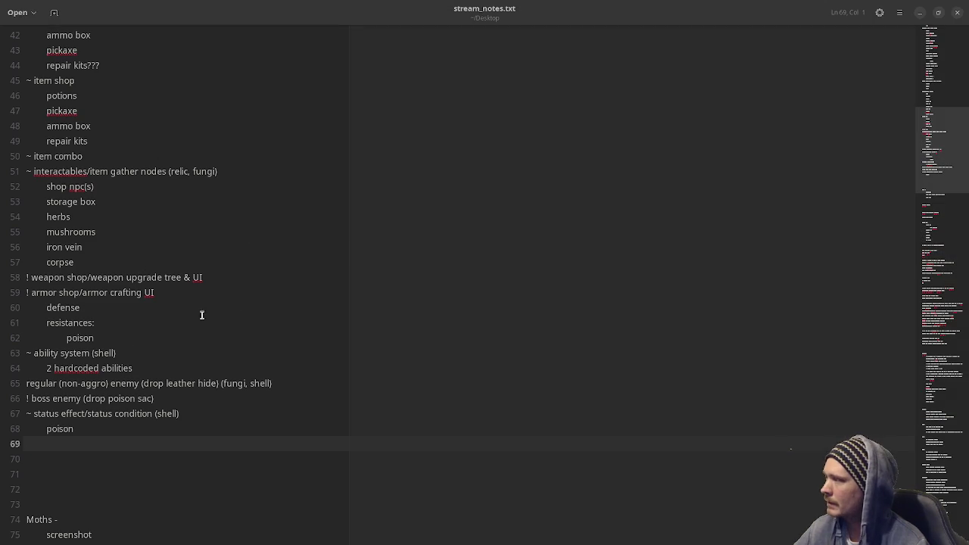
pyautogui.scroll(3, 235, 340)
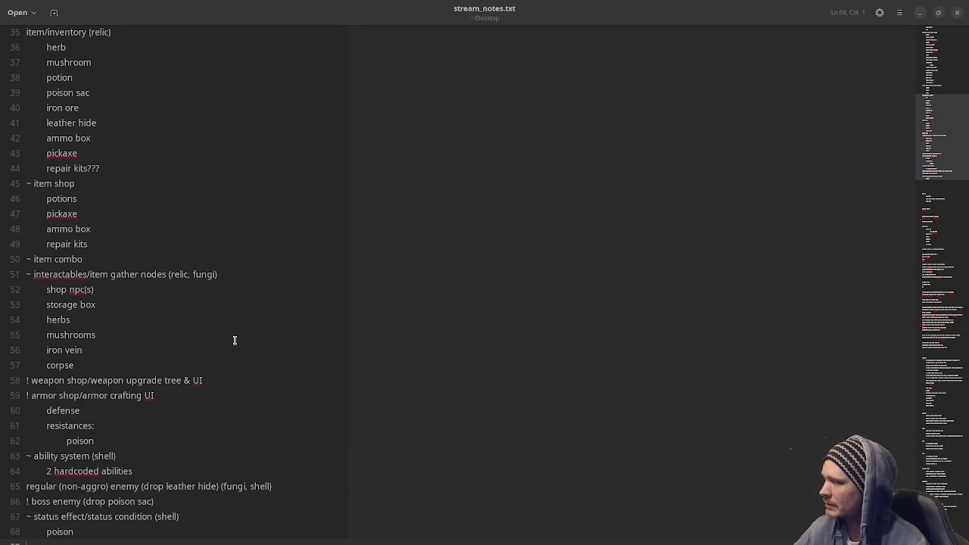
pyautogui.scroll(-2, 234, 340)
pyautogui.click(131, 466)
pyautogui.moveTo(94, 482)
pyautogui.mouseDown()
pyautogui.moveTo(101, 478)
pyautogui.moveTo(46, 419)
pyautogui.moveTo(33, 317)
pyautogui.mouseUp()
pyautogui.click(304, 310)
# Scroll the notes, picking out 'pistol' on line 33 and 'poison' on line 68
pyautogui.scroll(12, 169, 417)
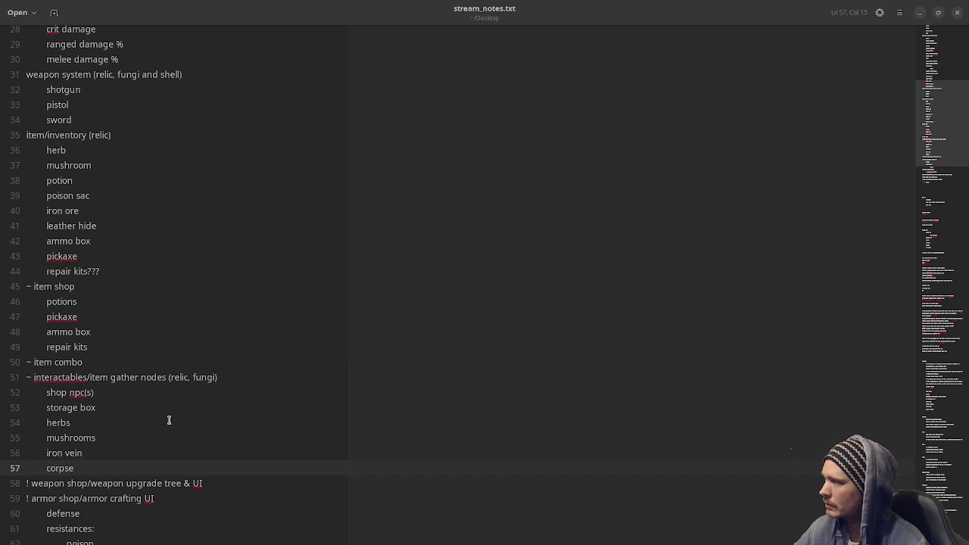
pyautogui.scroll(-12, 169, 419)
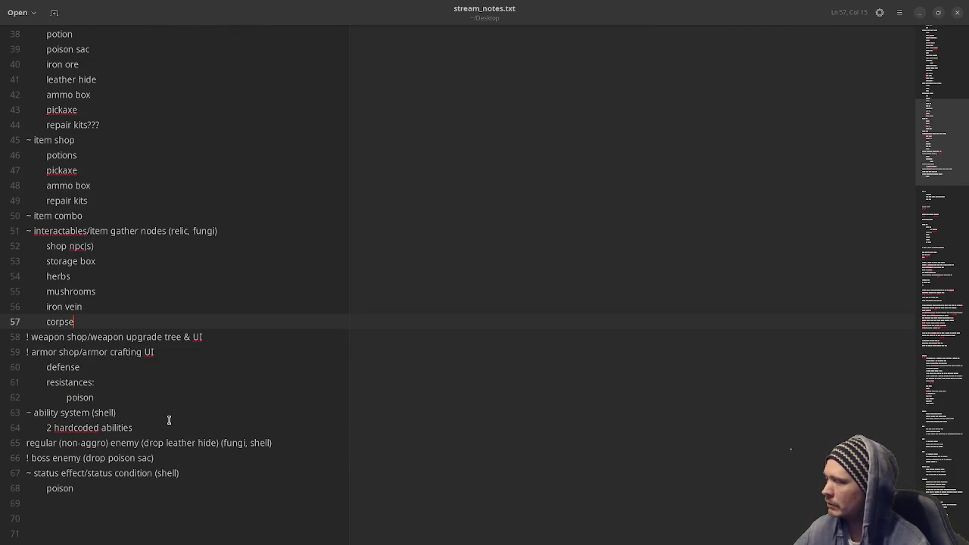
pyautogui.scroll(-1, 169, 419)
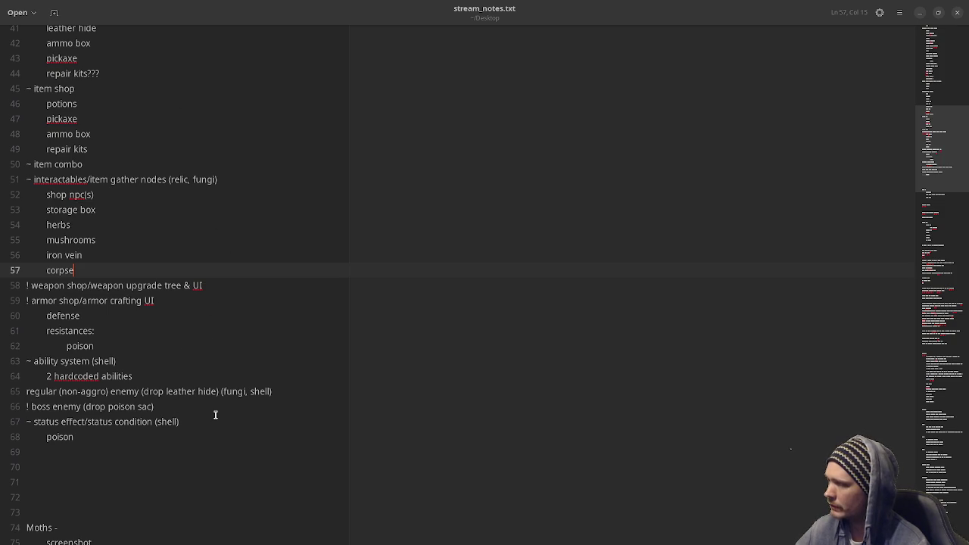
pyautogui.scroll(13, 215, 415)
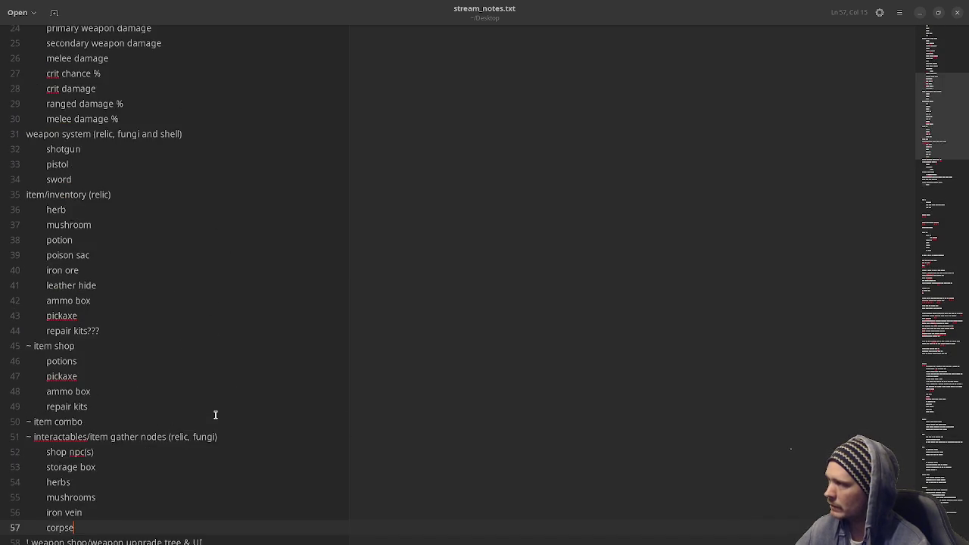
pyautogui.scroll(-4, 215, 415)
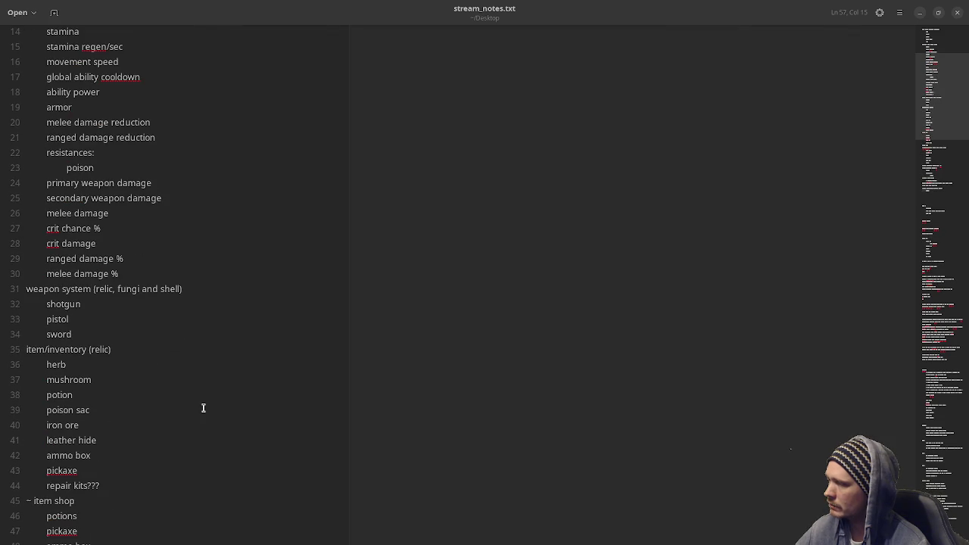
pyautogui.doubleClick(56, 321)
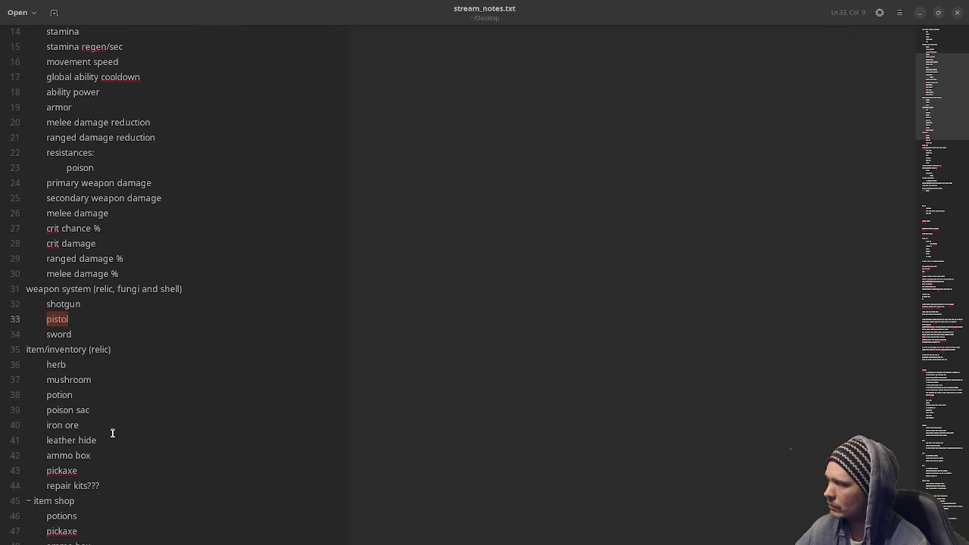
pyautogui.scroll(-13, 112, 433)
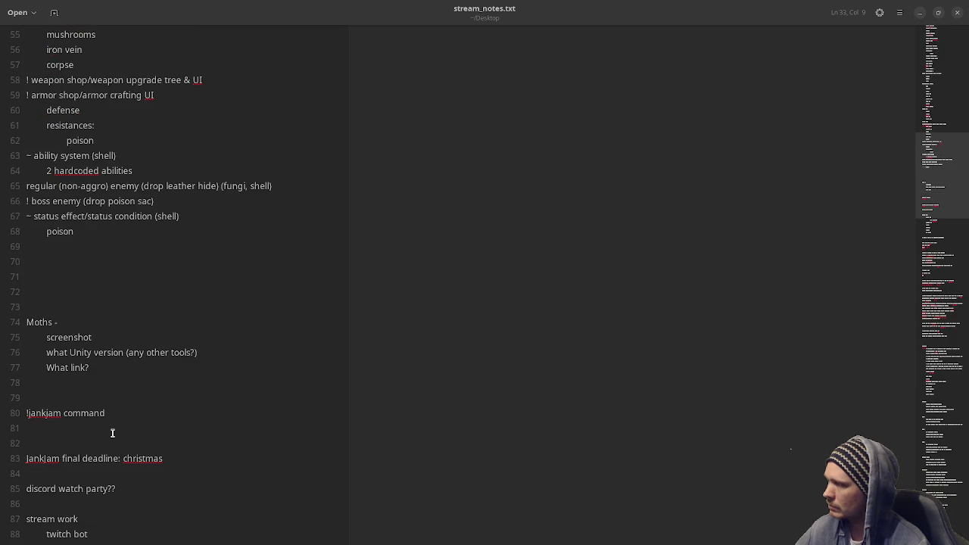
pyautogui.scroll(5, 112, 433)
pyautogui.doubleClick(60, 437)
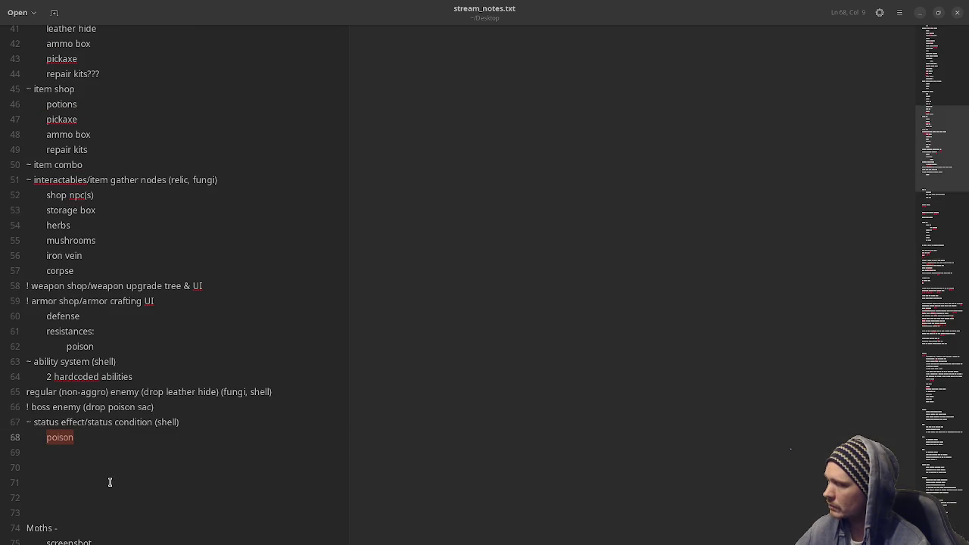
# Review 'boss' and '(drop poison sac)' on line 66, then move to the Obsidian canvas
pyautogui.doubleClick(43, 406)
pyautogui.click(135, 405)
pyautogui.moveTo(154, 407); pyautogui.dragTo(82, 410)
pyautogui.click(68, 436)
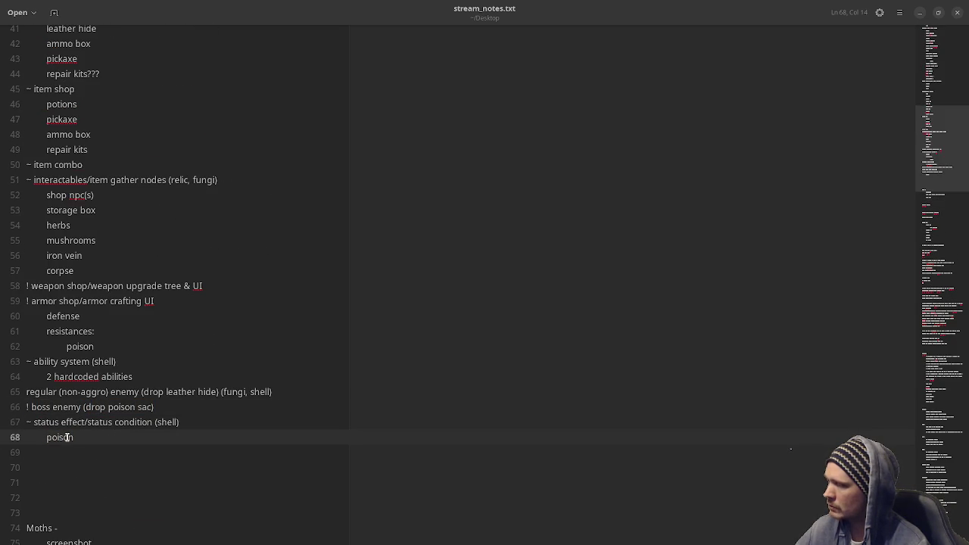
pyautogui.scroll(9, 44, 156)
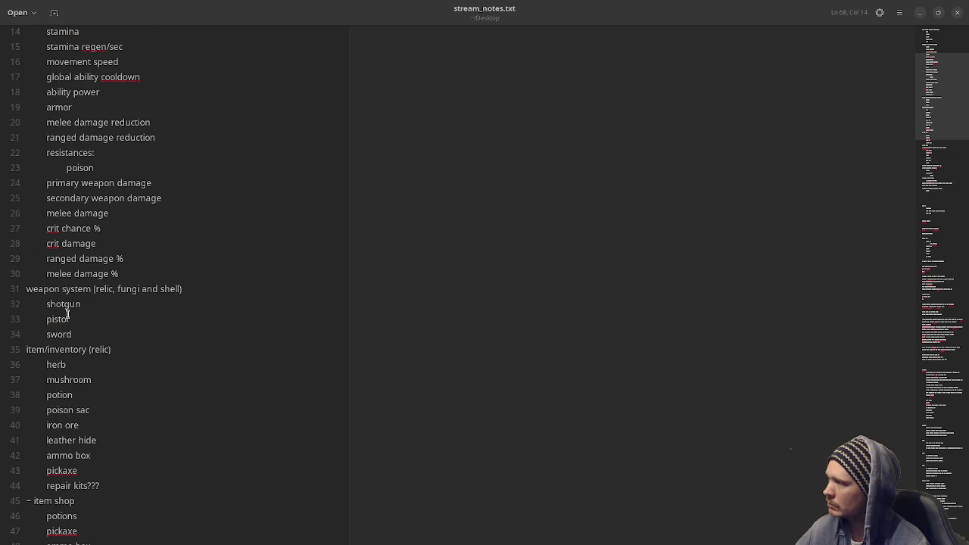
pyautogui.moveTo(71, 333); pyautogui.dragTo(68, 315)
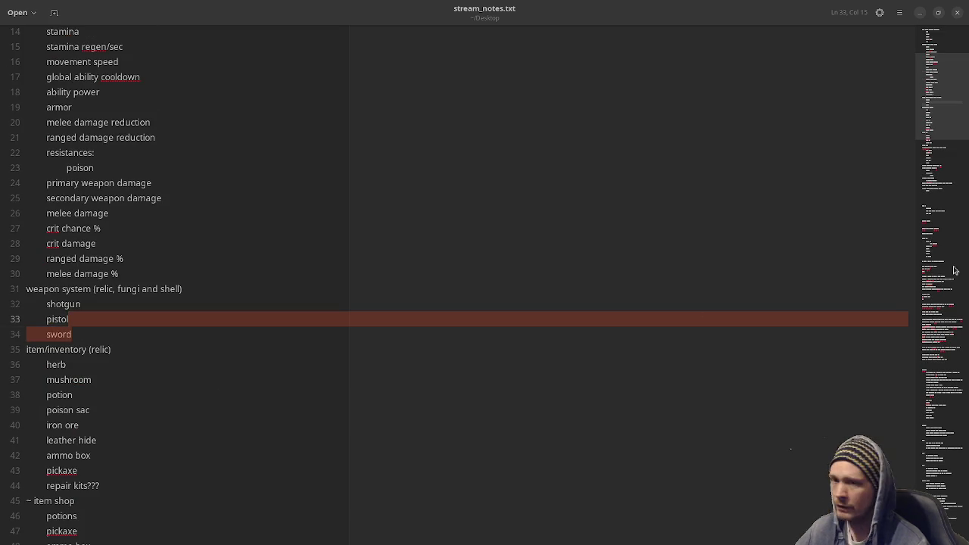
pyautogui.hotkey('alt', 'Tab')
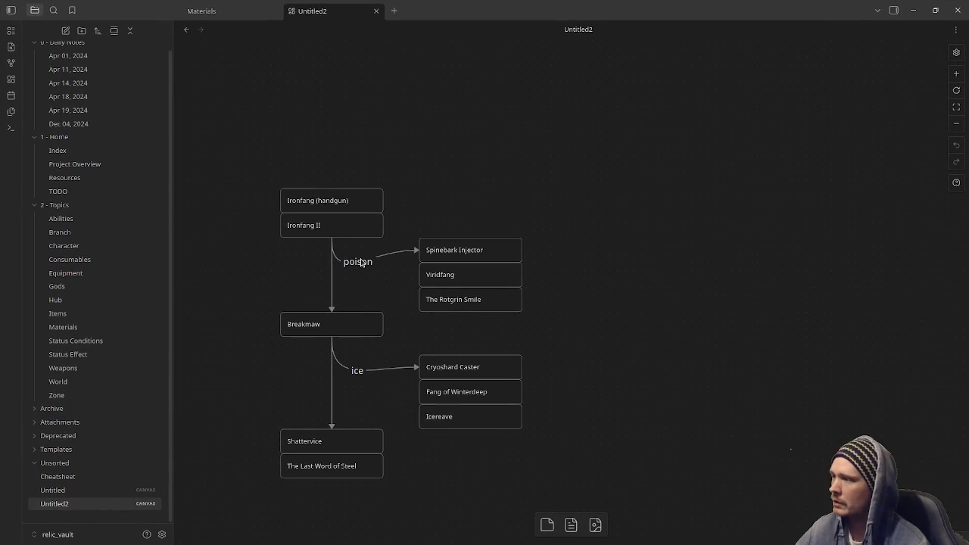
# Marquee-select the Ironfang and Breakmaw cards, then minimize Obsidian
pyautogui.moveTo(283, 150)
pyautogui.mouseDown()
pyautogui.moveTo(321, 238)
pyautogui.moveTo(342, 327)
pyautogui.mouseUp()
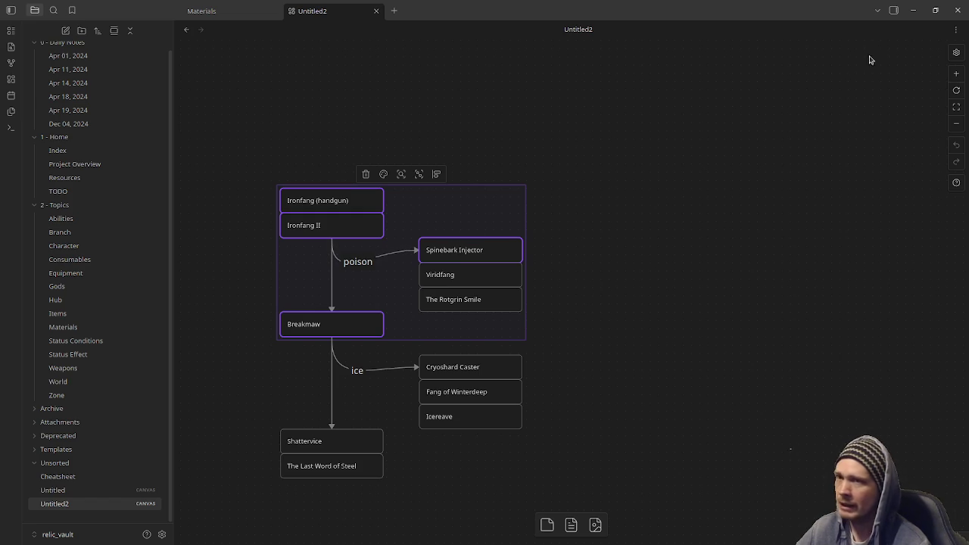
pyautogui.click(913, 12)
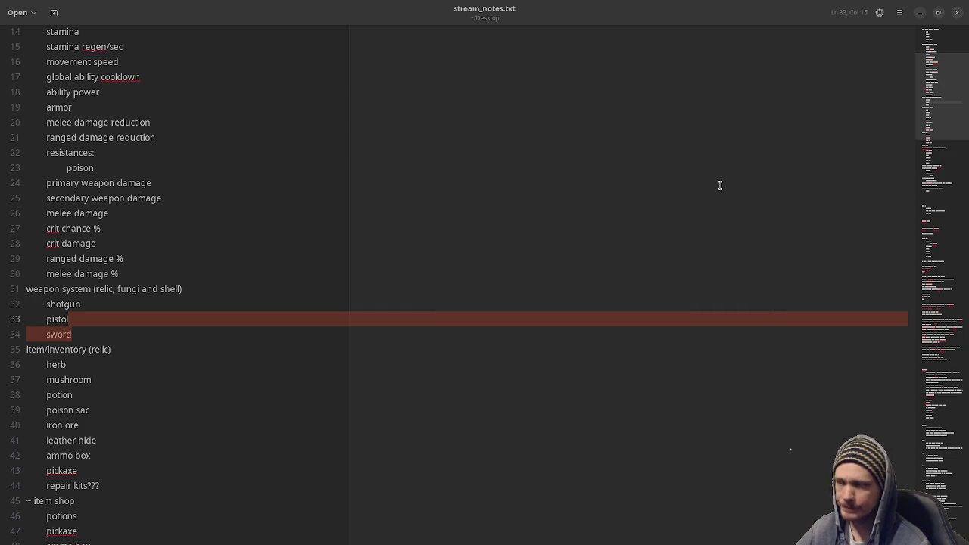
pyautogui.click(444, 328)
pyautogui.scroll(-3, 282, 420)
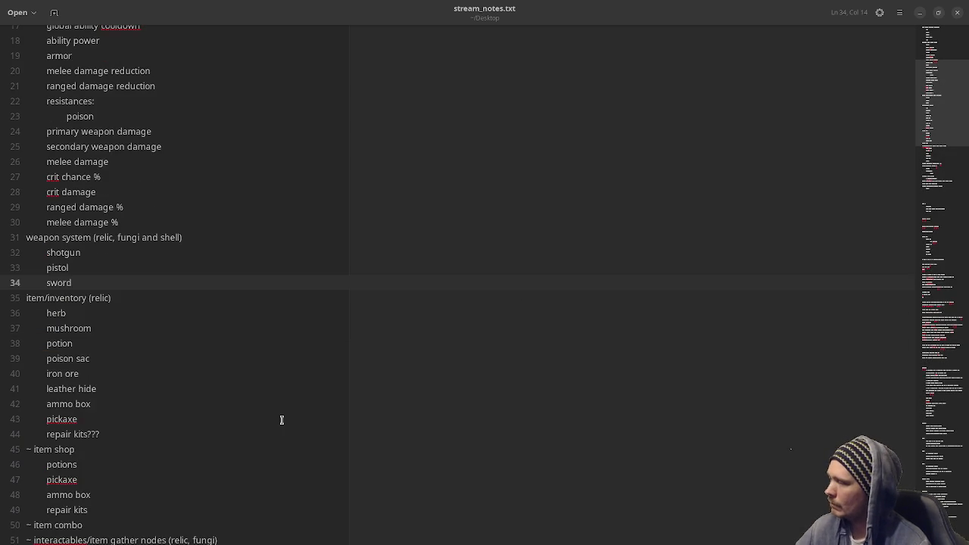
pyautogui.scroll(-4, 281, 420)
pyautogui.scroll(-2, 281, 420)
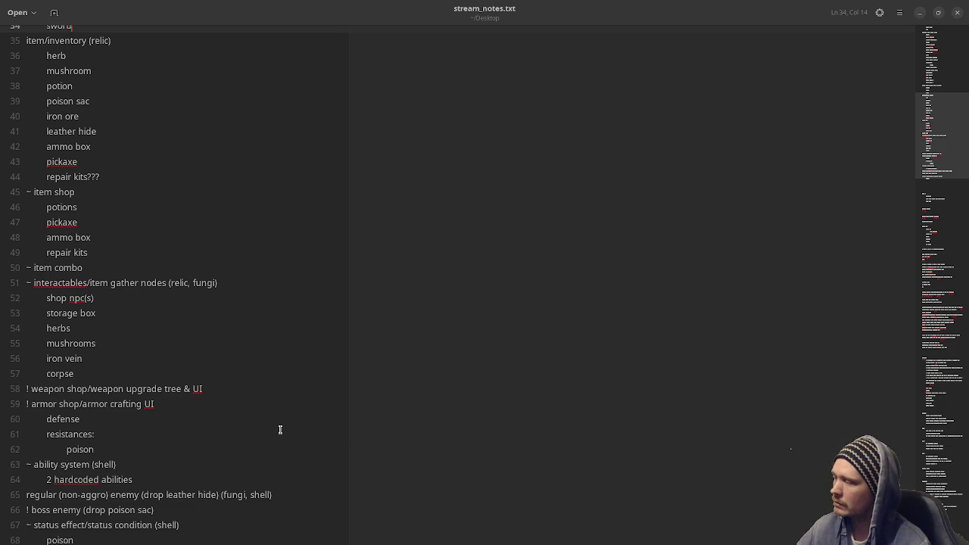
pyautogui.moveTo(110, 449); pyautogui.dragTo(70, 449)
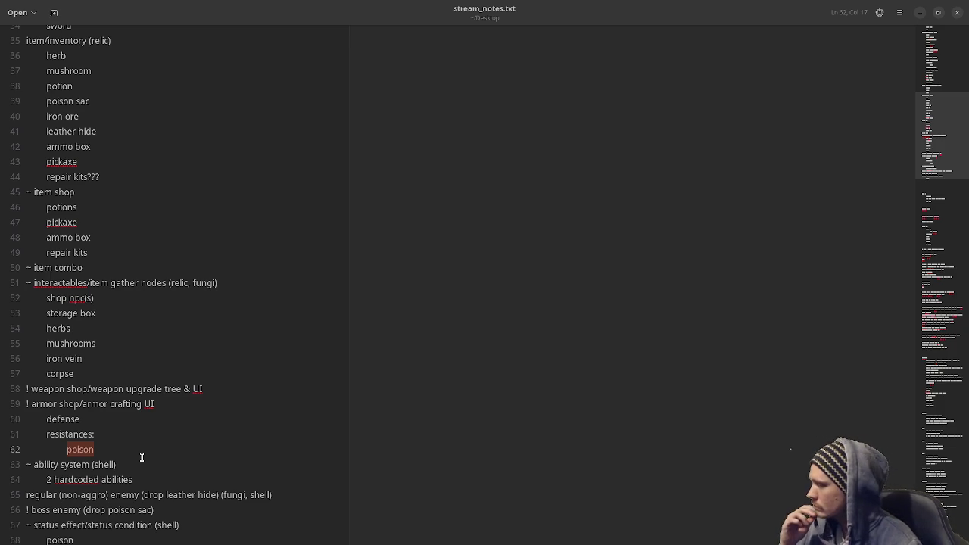
pyautogui.scroll(-2, 142, 457)
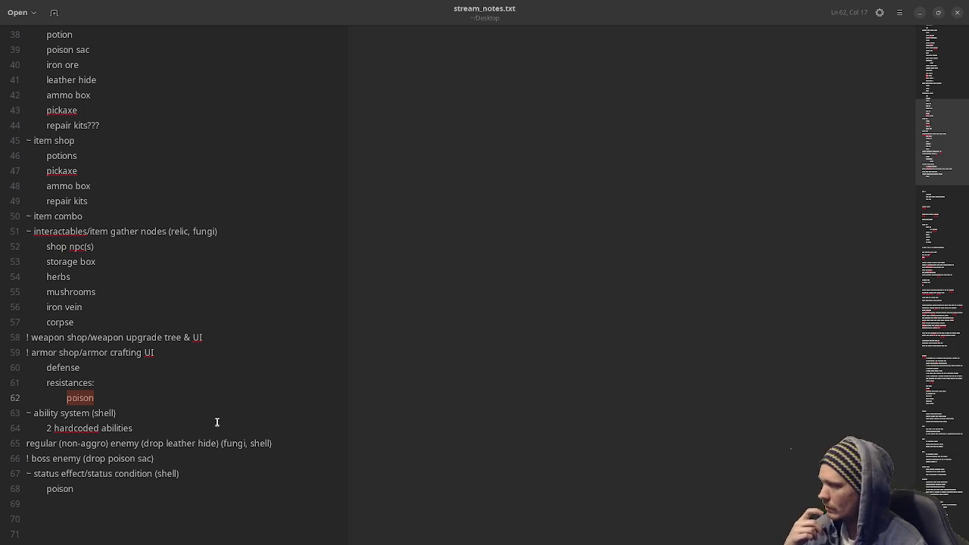
pyautogui.doubleClick(114, 429)
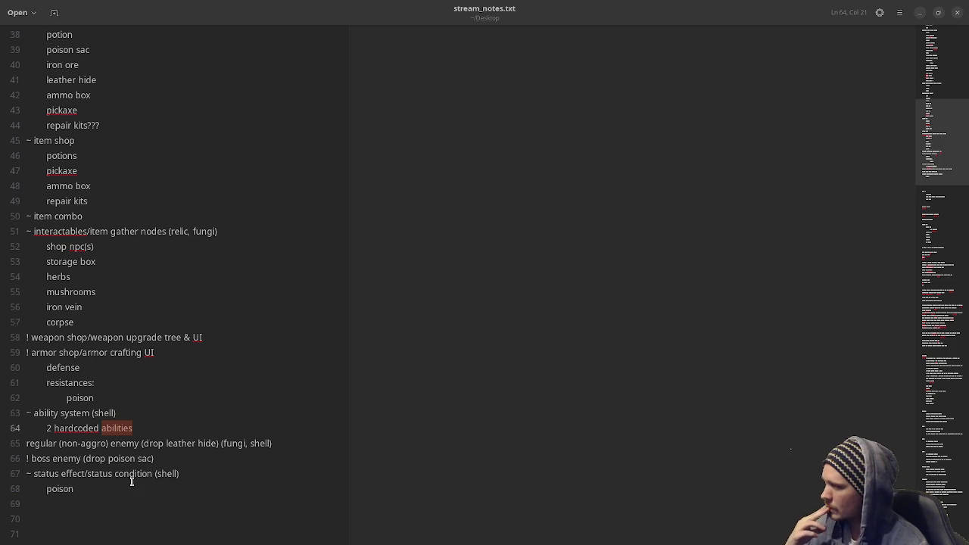
pyautogui.scroll(12, 131, 481)
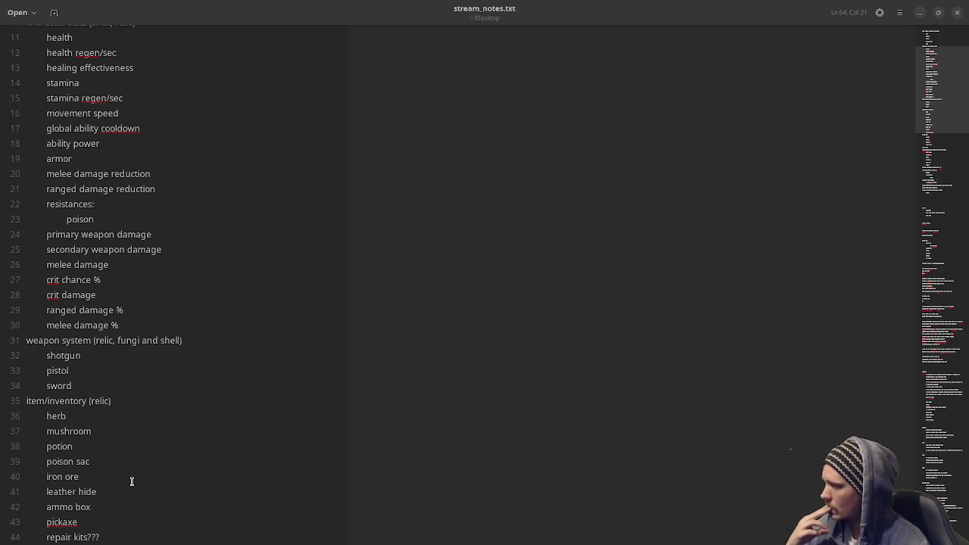
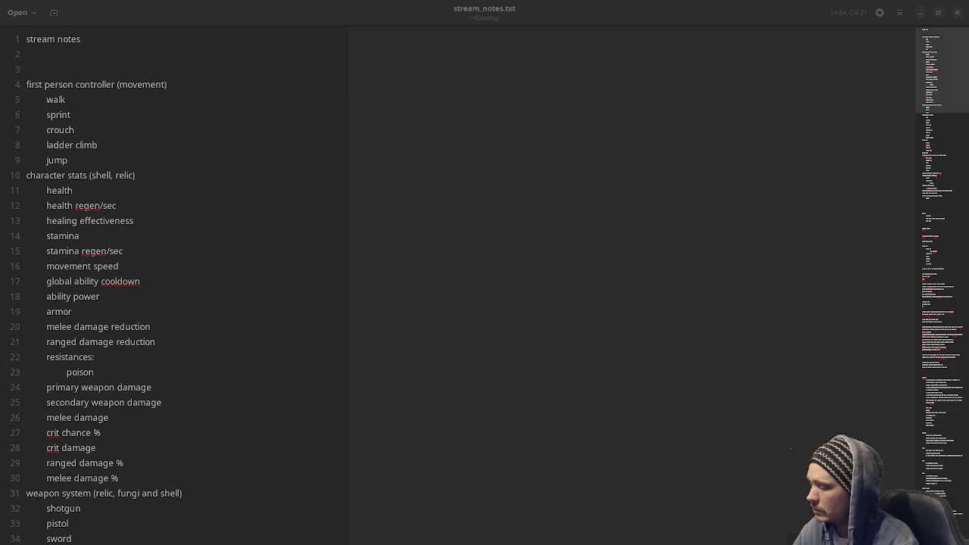
# Glance at the Activities overview of open windows, then close it again
pyautogui.press('super')
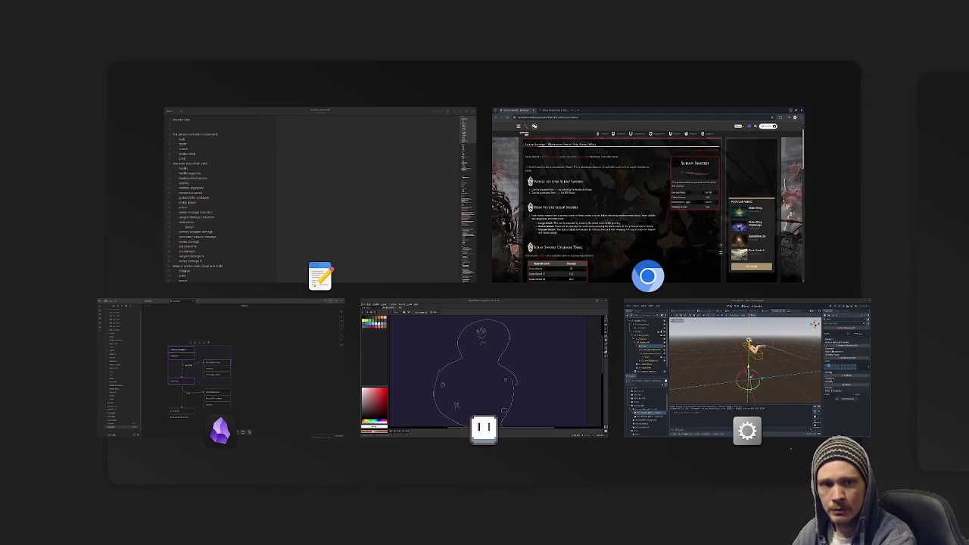
pyautogui.press('Escape')
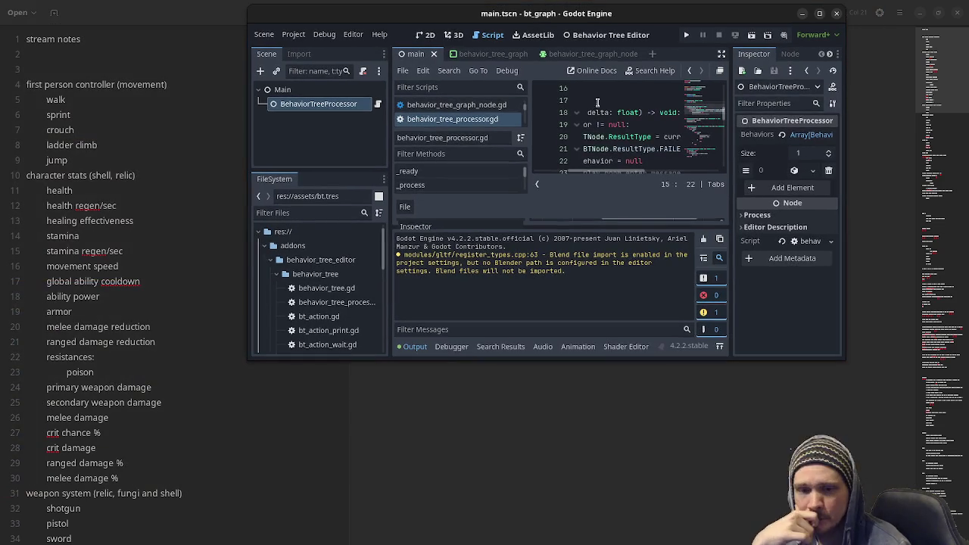
# Maximize Godot, collapse the addon folders and open assets/bt.tres in the Behavior Tree Editor
pyautogui.moveTo(633, 19)
pyautogui.mouseDown()
pyautogui.moveTo(640, 98)
pyautogui.moveTo(387, 9)
pyautogui.mouseUp()
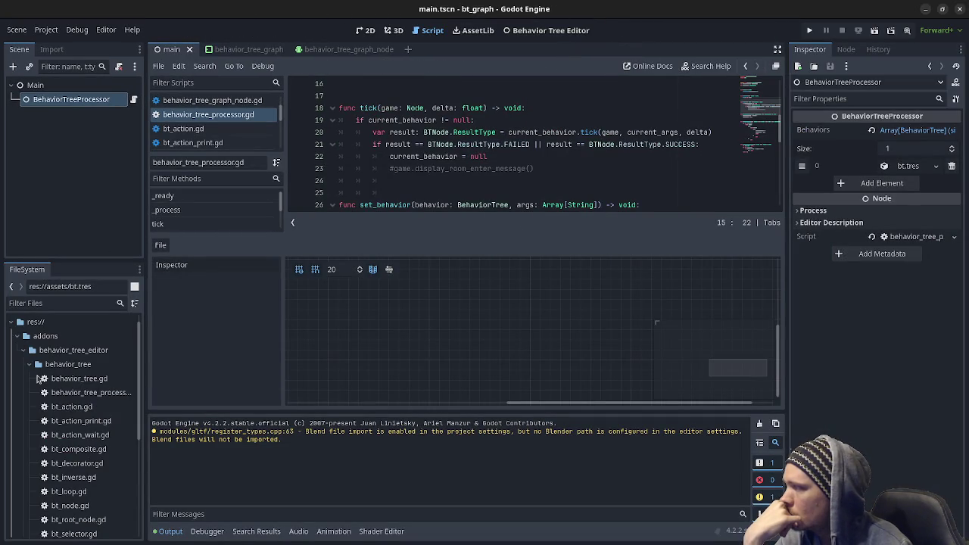
pyautogui.click(29, 364)
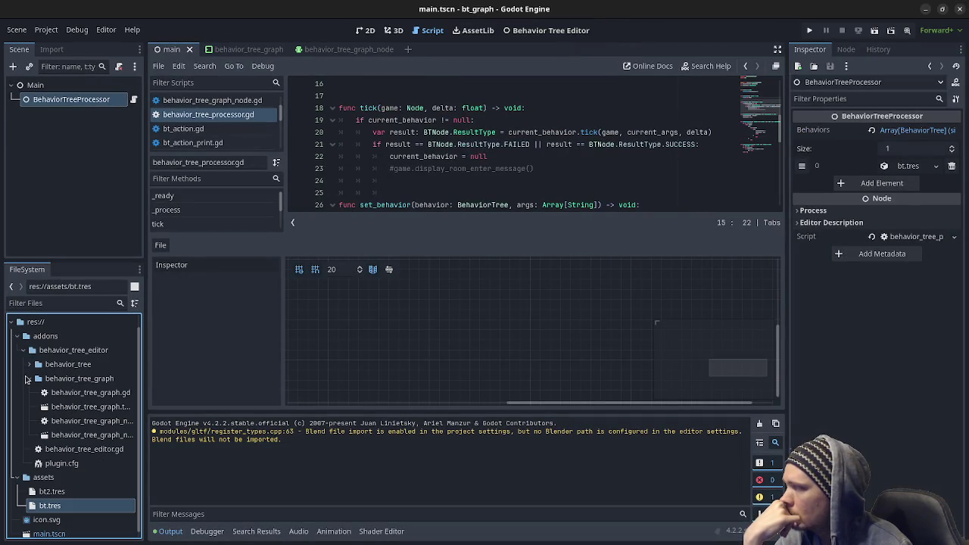
pyautogui.click(25, 378)
pyautogui.click(30, 379)
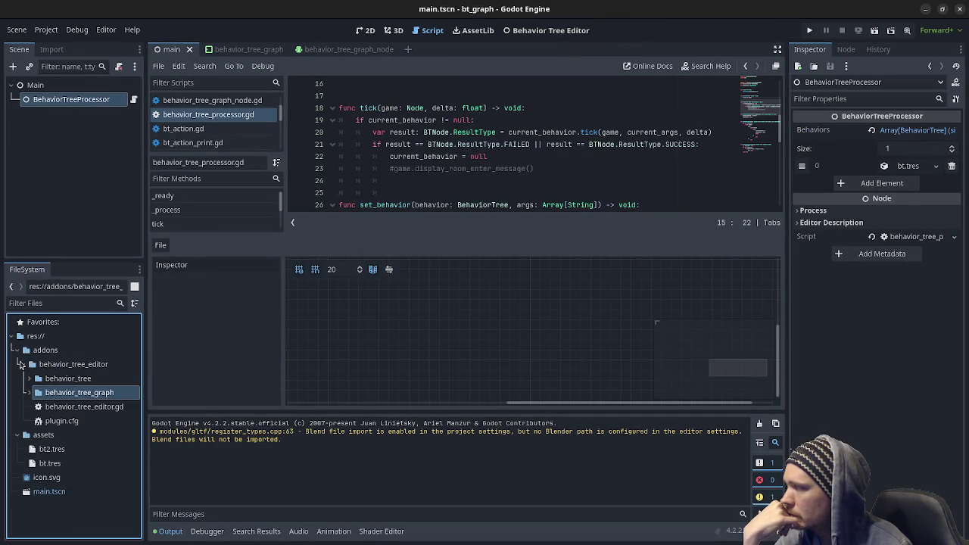
pyautogui.click(22, 364)
pyautogui.click(53, 408)
pyautogui.doubleClick(53, 407)
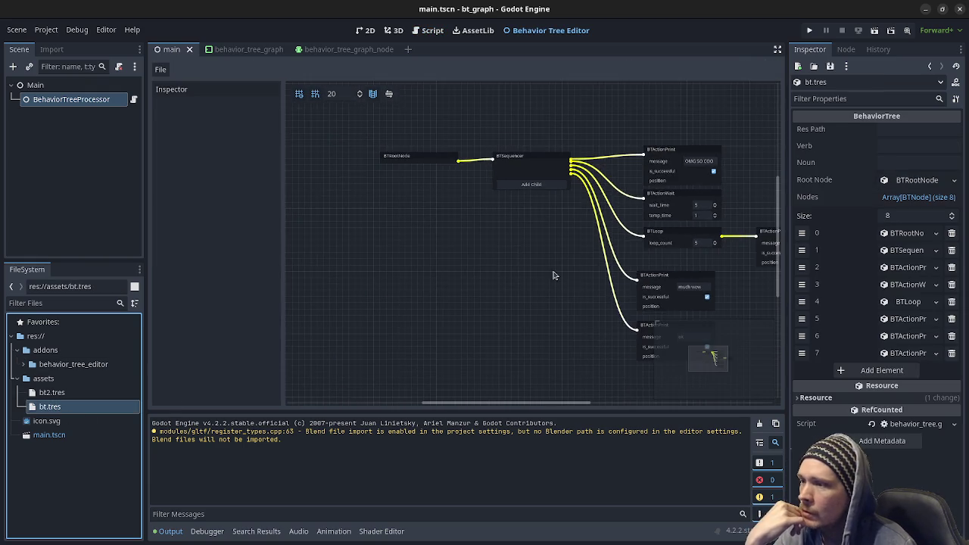
# Select the BTSequencer and its child print, loop and wait nodes to inspect the graph
pyautogui.moveTo(423, 115); pyautogui.dragTo(459, 249)
pyautogui.moveTo(432, 160); pyautogui.dragTo(441, 119)
pyautogui.moveTo(458, 238); pyautogui.dragTo(459, 250)
pyautogui.moveTo(554, 141)
pyautogui.mouseDown()
pyautogui.moveTo(602, 374)
pyautogui.moveTo(596, 366)
pyautogui.mouseUp()
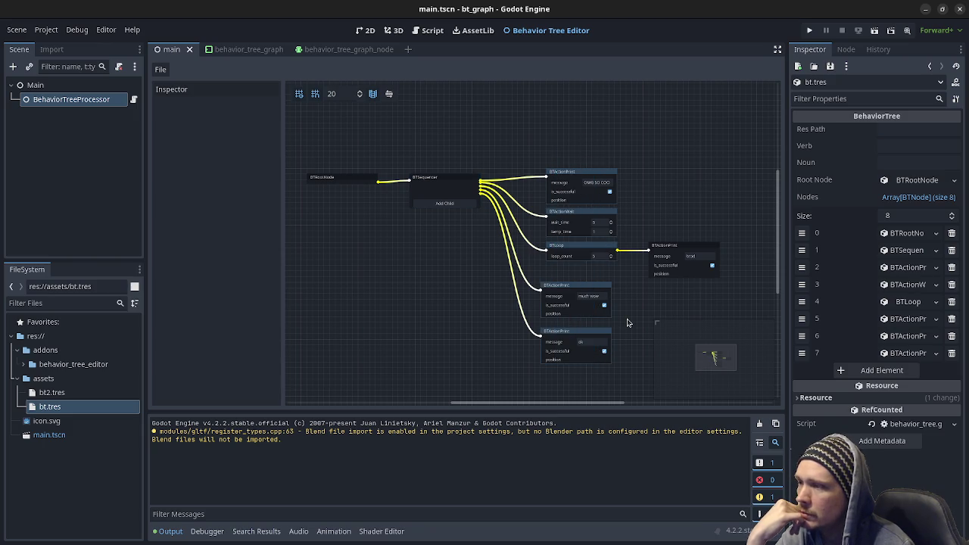
pyautogui.scroll(3, 627, 323)
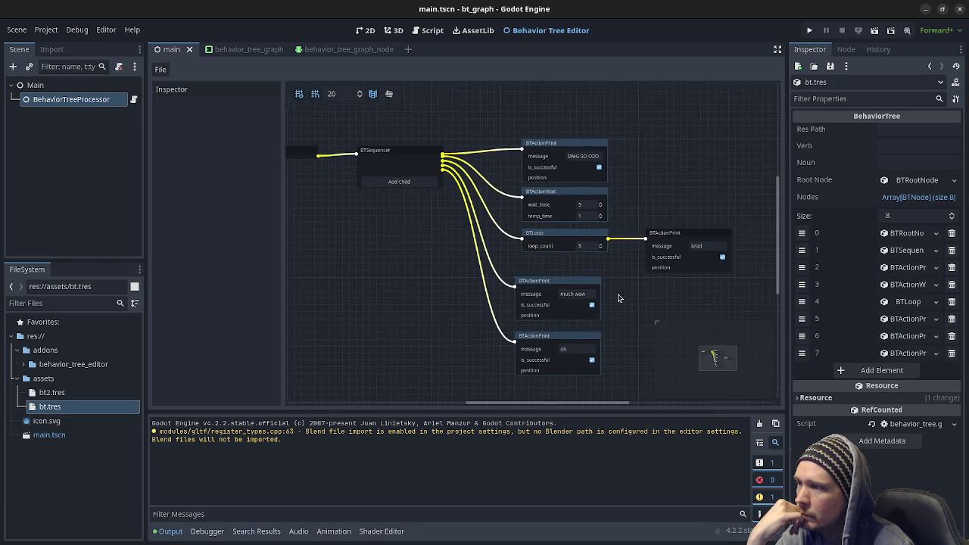
pyautogui.moveTo(539, 96); pyautogui.dragTo(557, 210)
pyautogui.moveTo(502, 280); pyautogui.dragTo(613, 380)
pyautogui.moveTo(652, 179); pyautogui.dragTo(685, 279)
pyautogui.click(548, 238)
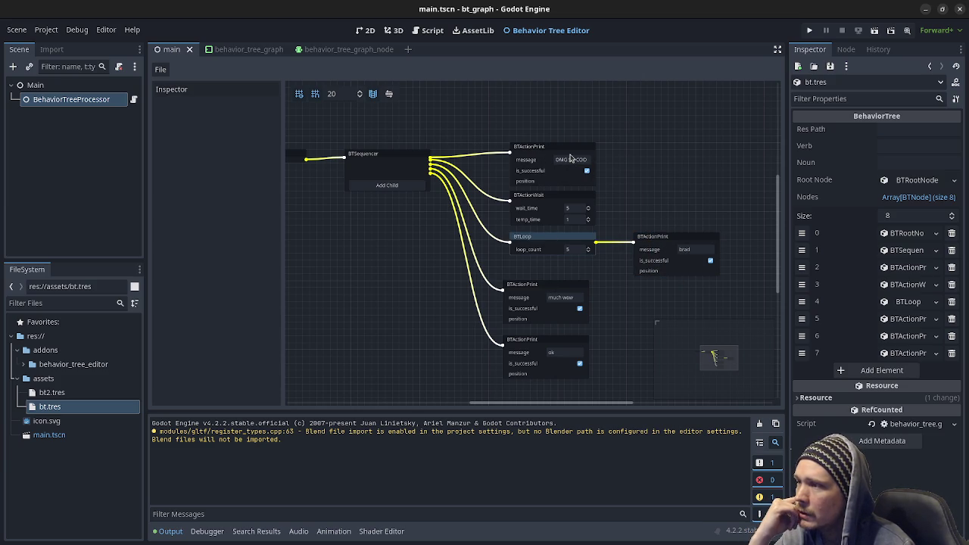
pyautogui.click(546, 198)
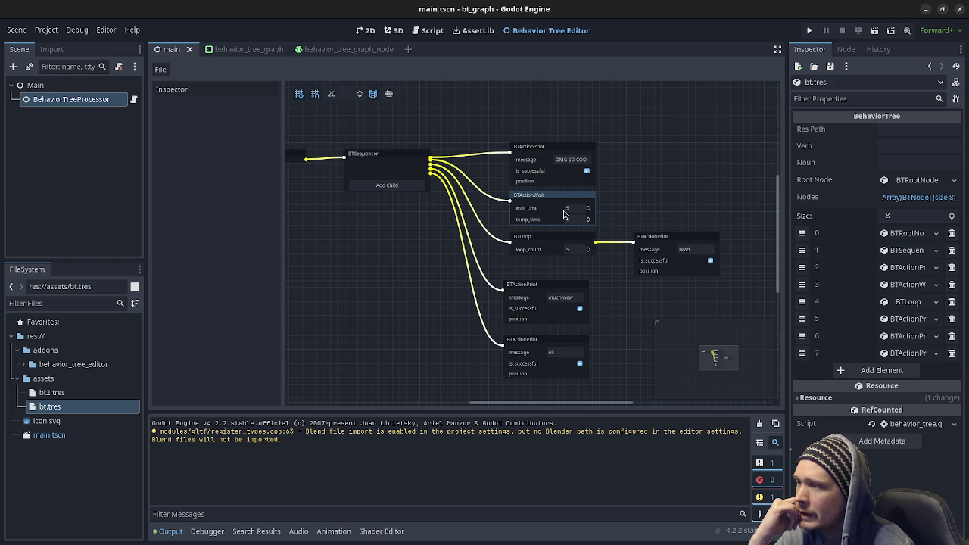
# Inspect the BTLoop, brad, much wow and ok nodes, toggling much wow's is_successful off and on
pyautogui.scroll(3, 541, 225)
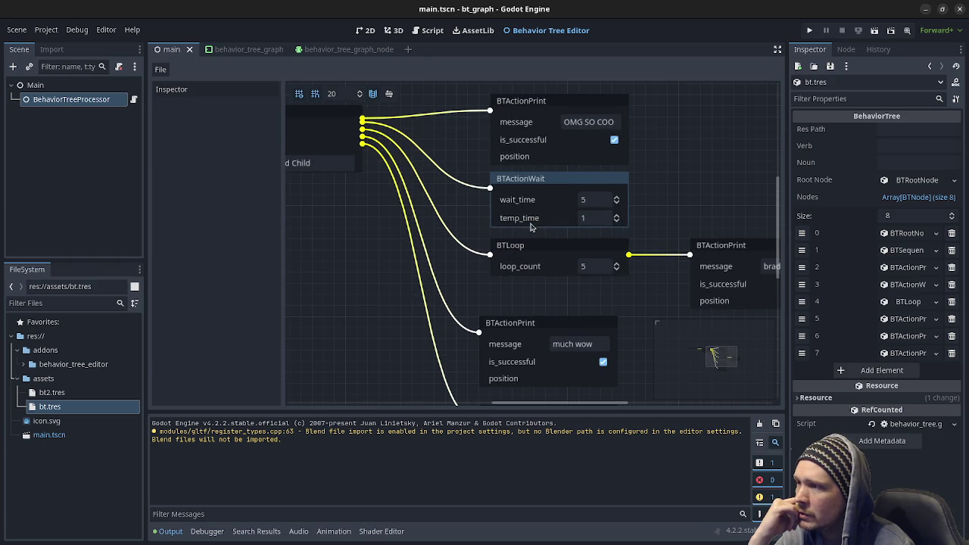
pyautogui.scroll(-2, 537, 221)
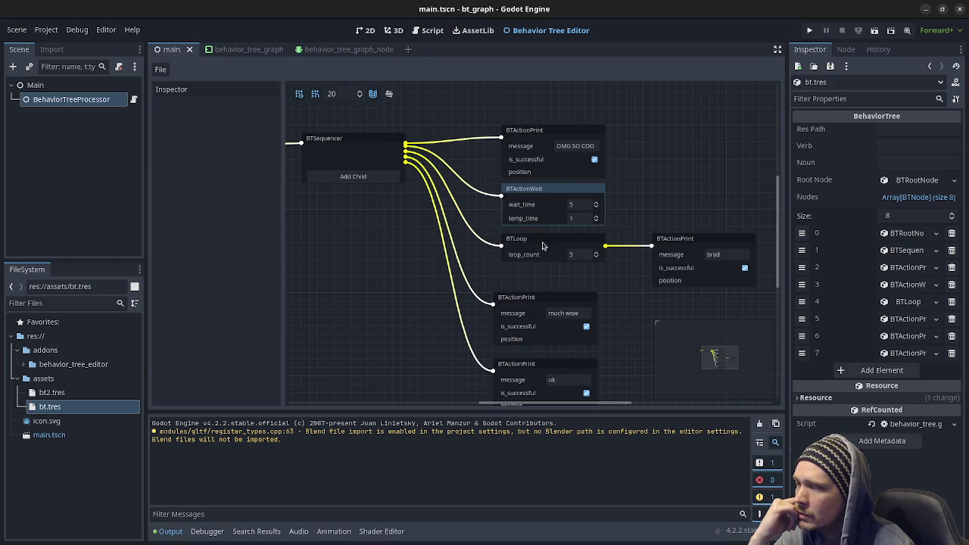
pyautogui.scroll(-1, 548, 242)
pyautogui.click(550, 245)
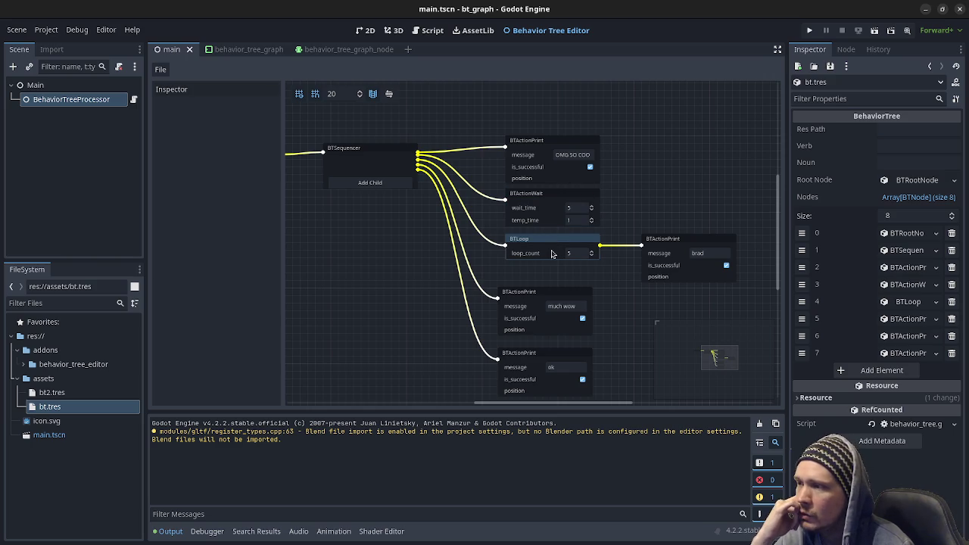
pyautogui.click(689, 243)
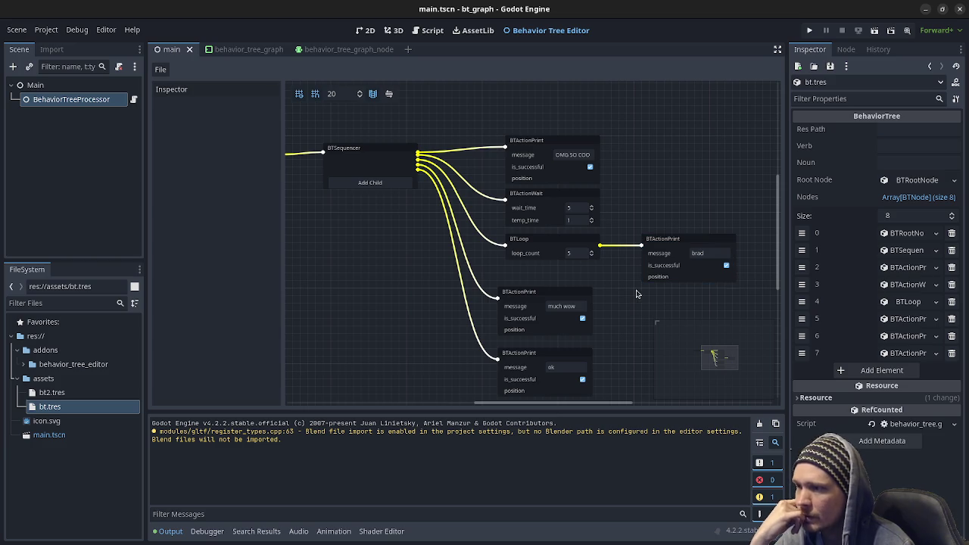
pyautogui.click(670, 276)
pyautogui.click(581, 318)
pyautogui.click(581, 318)
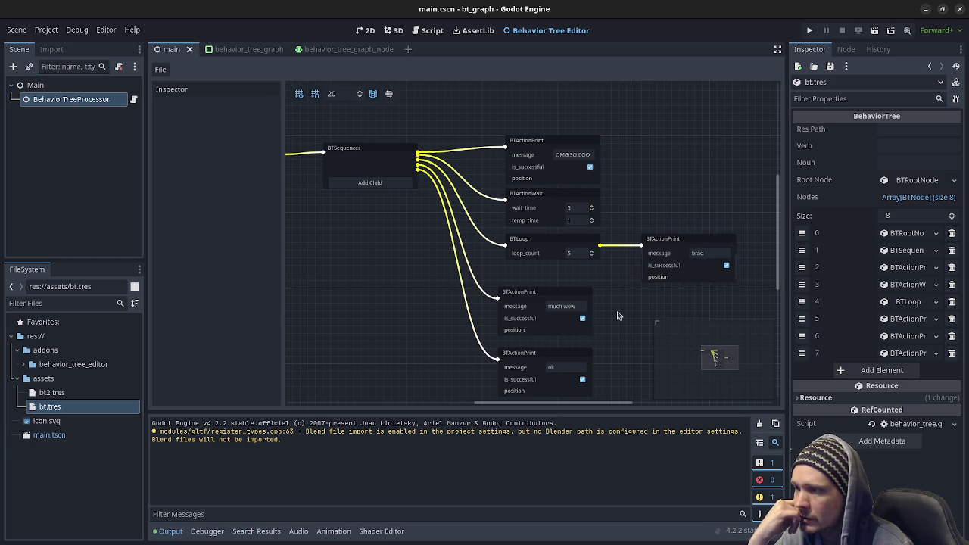
pyautogui.click(545, 299)
pyautogui.click(539, 362)
pyautogui.click(625, 337)
# Check BehaviorTreeProcessor's assigned behaviors in the Main scene and run the project with F5
pyautogui.scroll(-2, 625, 347)
pyautogui.scroll(1, 625, 330)
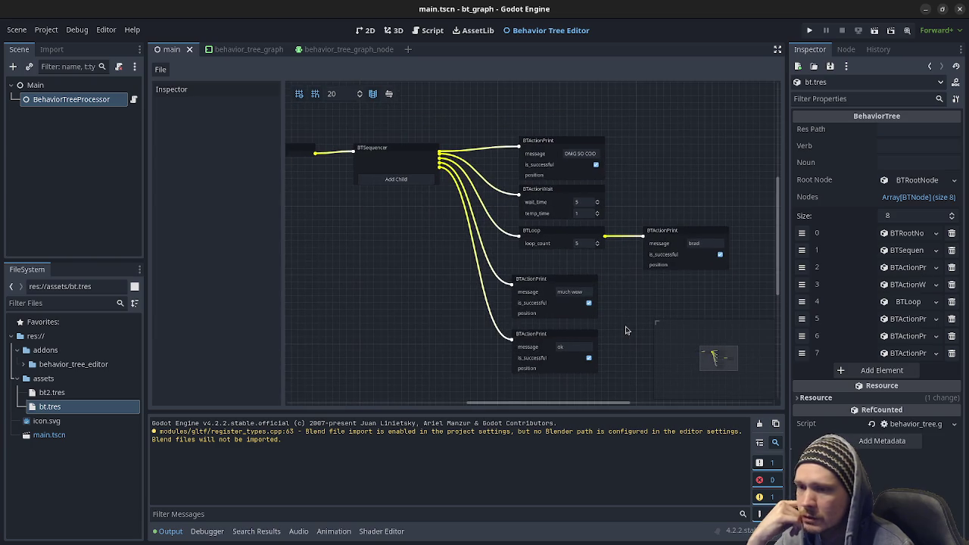
pyautogui.click(160, 70)
pyautogui.click(243, 86)
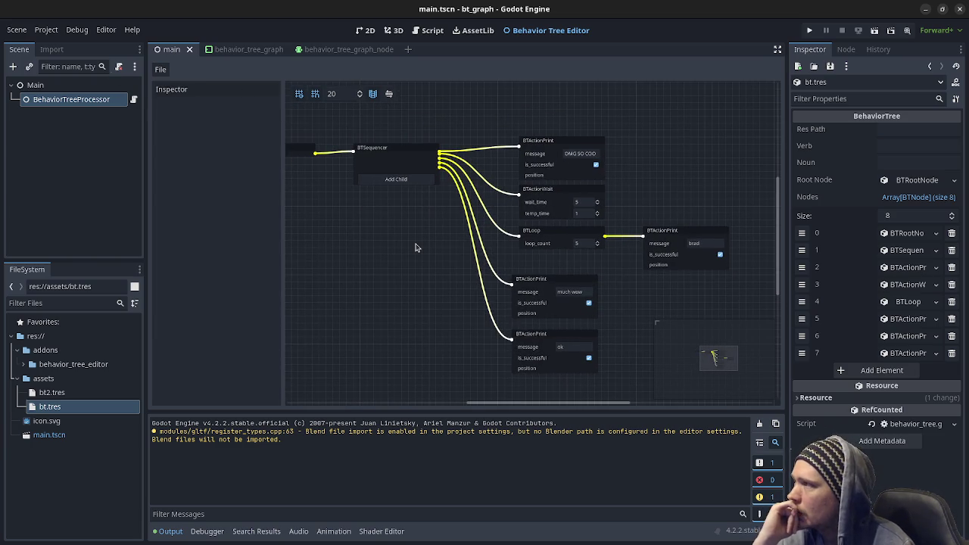
pyautogui.click(82, 89)
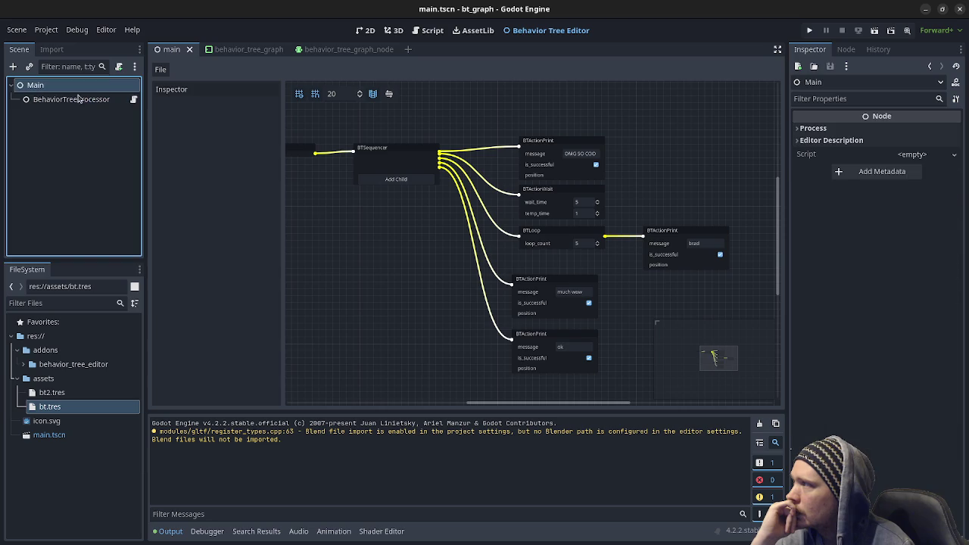
pyautogui.click(77, 99)
pyautogui.press('F5')
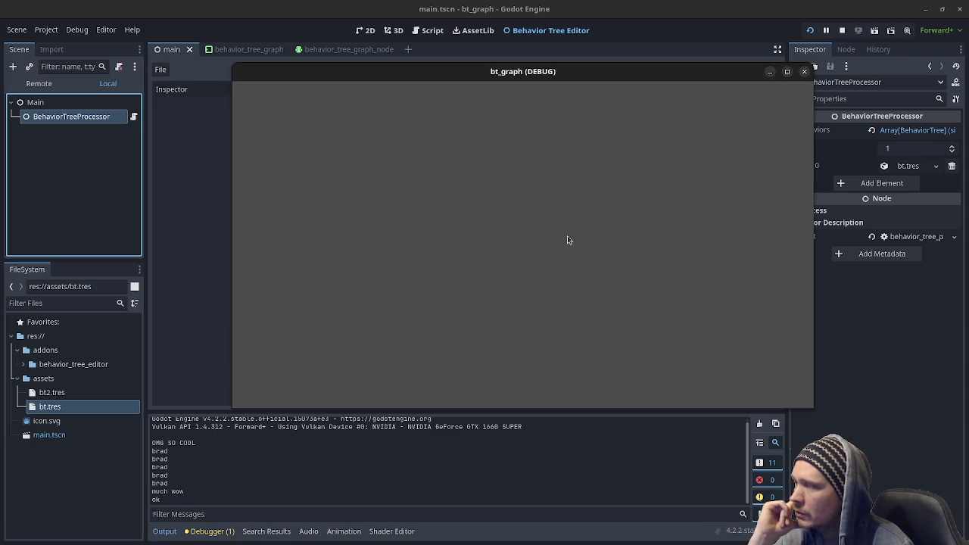
# Close the game window, open and centre the bt2.tres graph, and expand behavior_tree_editor
pyautogui.click(843, 31)
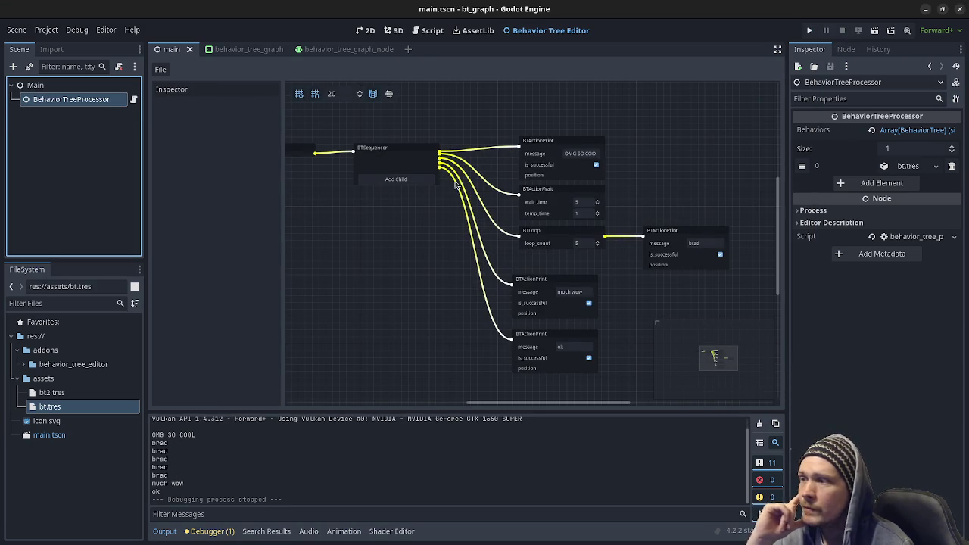
pyautogui.click(62, 390)
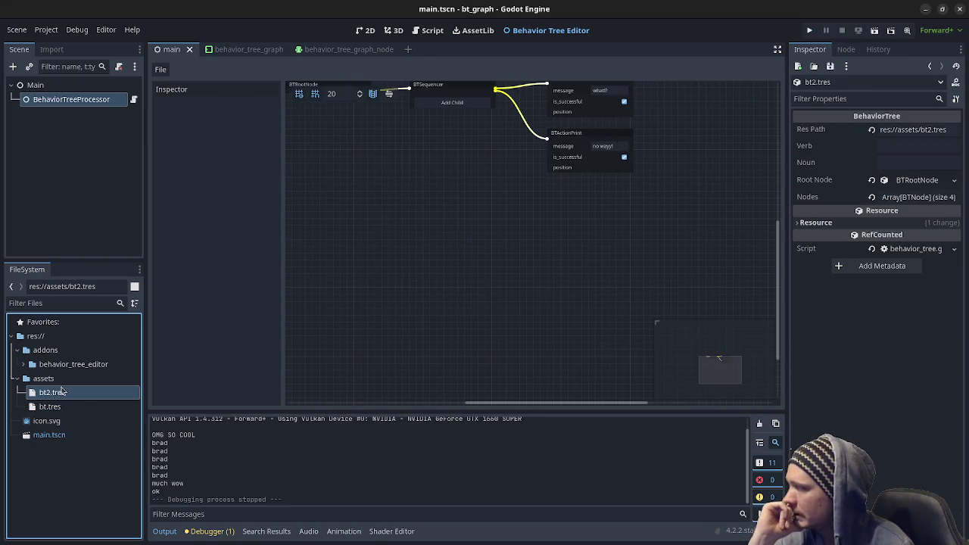
pyautogui.moveTo(530, 219); pyautogui.dragTo(573, 355)
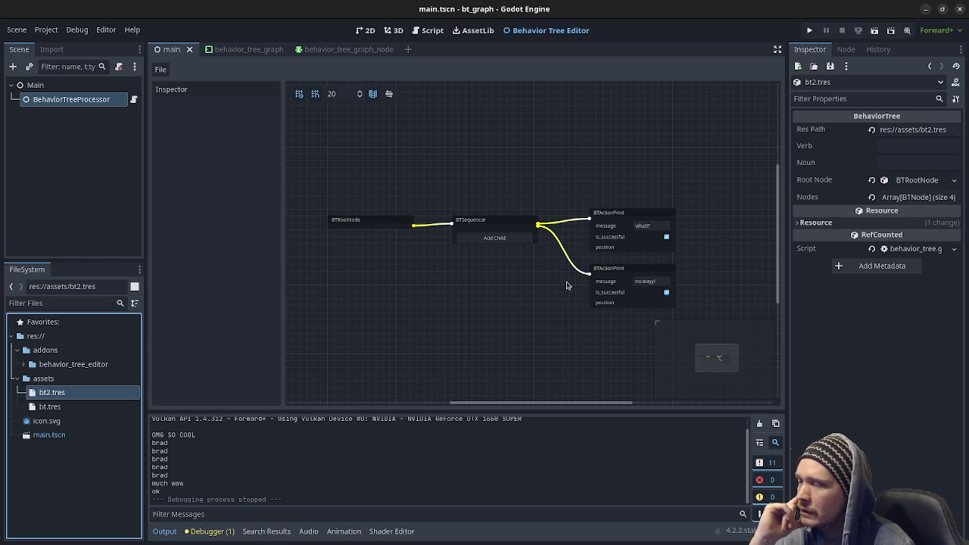
pyautogui.moveTo(534, 342); pyautogui.dragTo(524, 339)
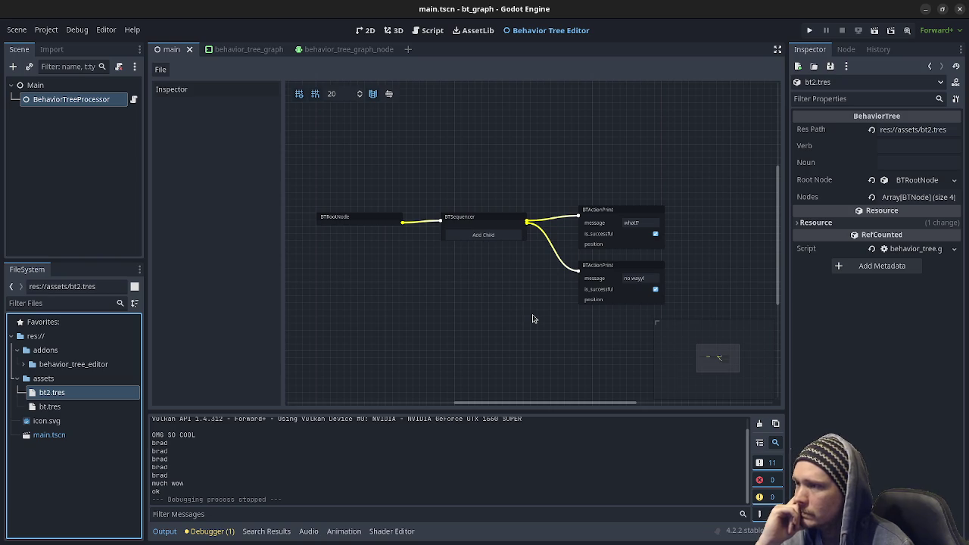
pyautogui.click(23, 363)
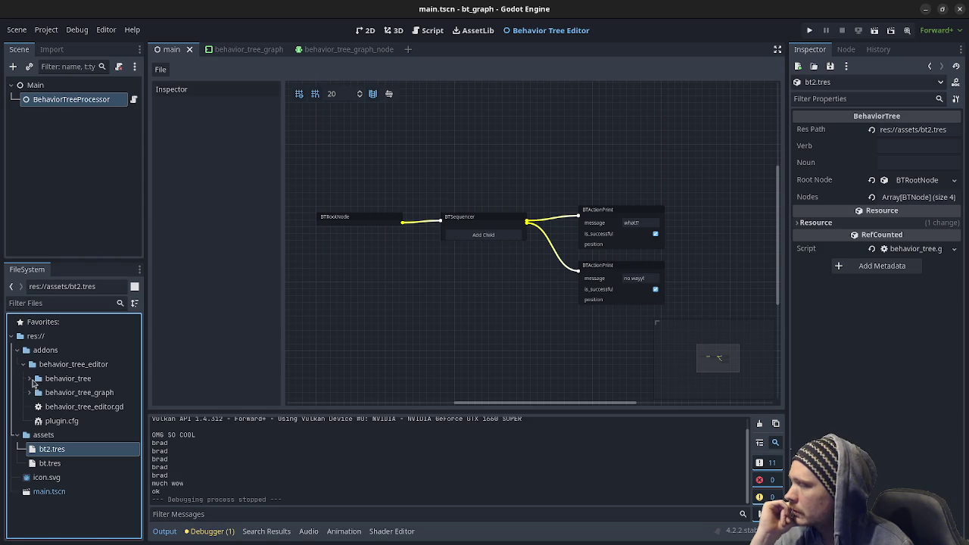
# Open behavior_tree.gd and highlight its exported verb and noun lines
pyautogui.click(30, 379)
pyautogui.doubleClick(69, 382)
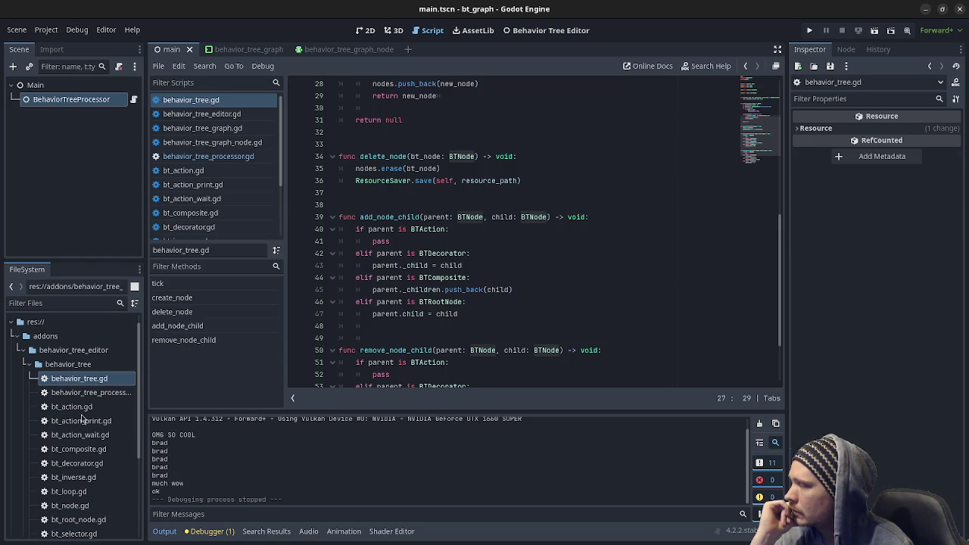
pyautogui.scroll(9, 487, 284)
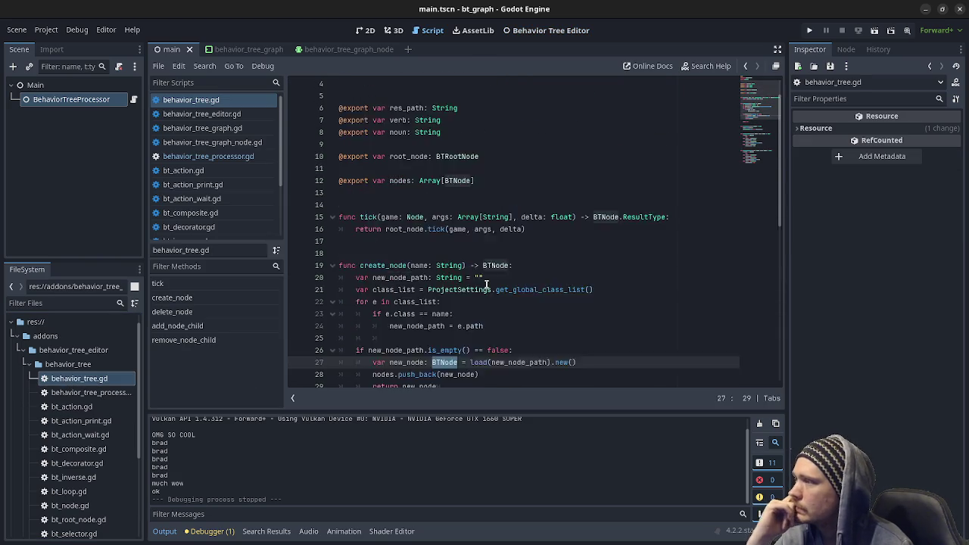
pyautogui.click(511, 181)
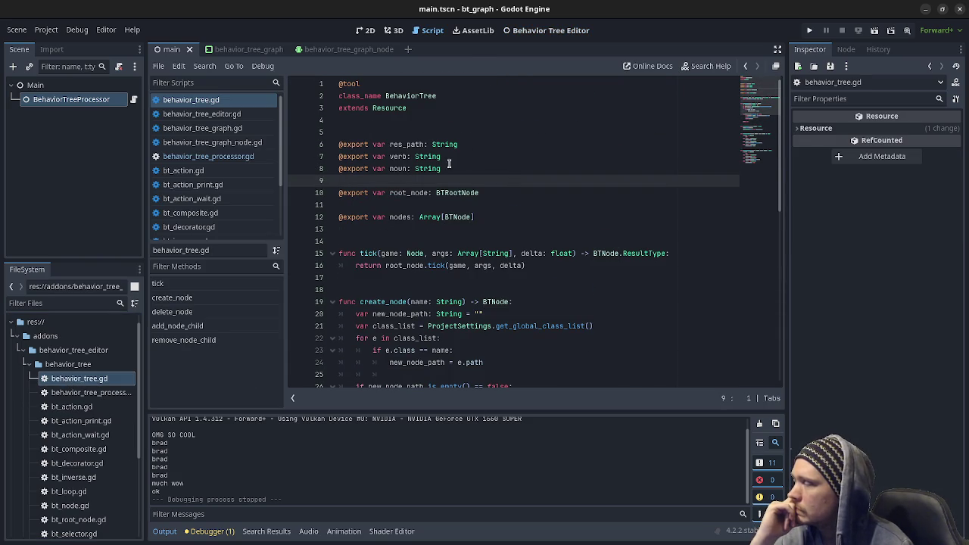
pyautogui.moveTo(445, 168); pyautogui.dragTo(351, 157)
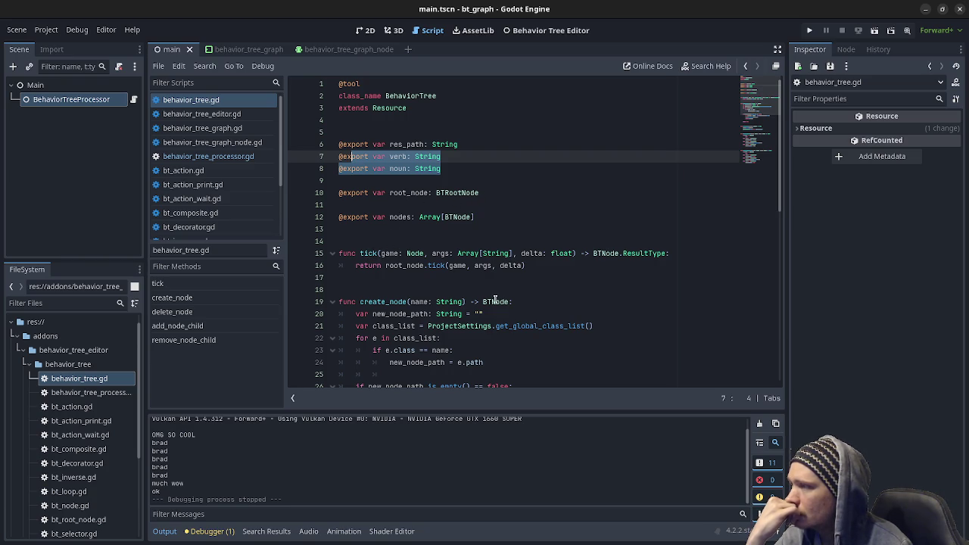
# Review delete_node's ResourceSaver save call and select the delete_node function name
pyautogui.scroll(-1, 495, 301)
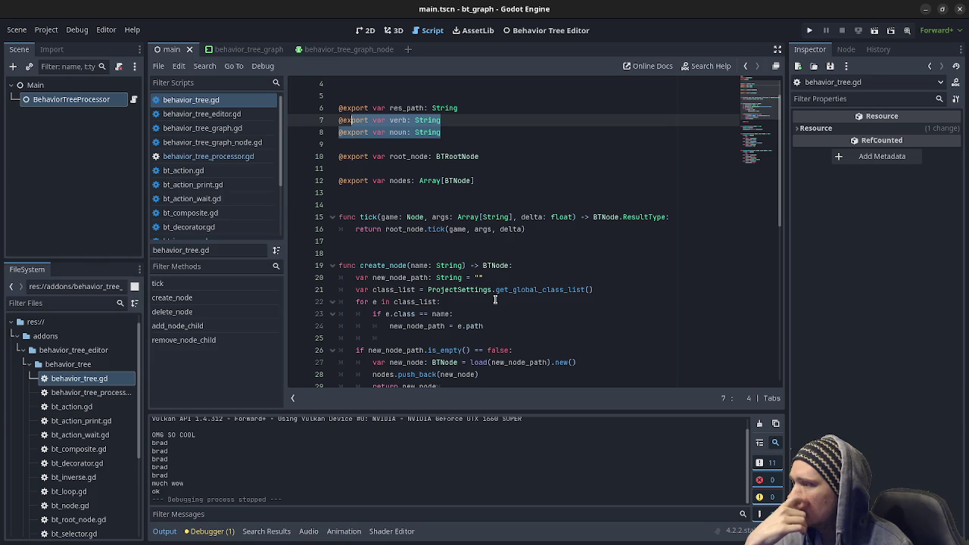
pyautogui.scroll(-2, 495, 300)
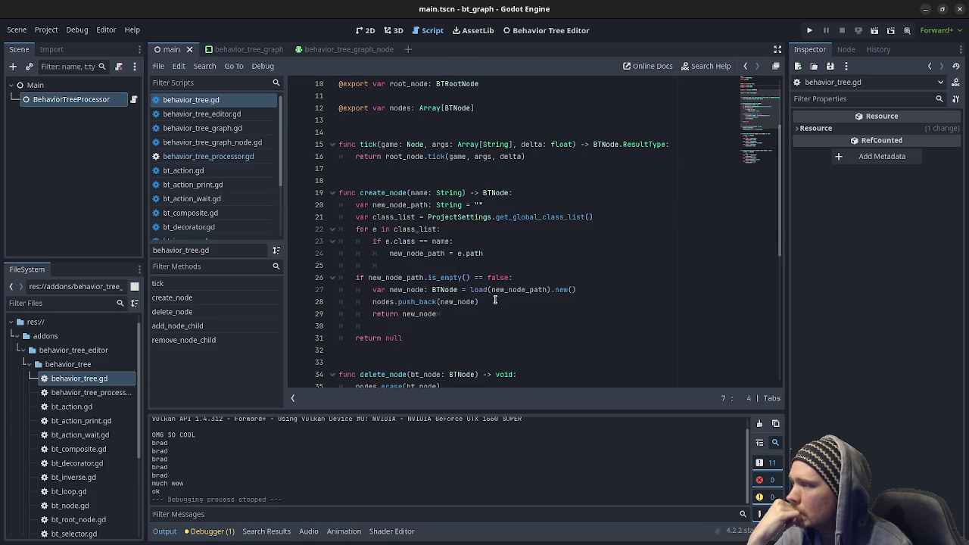
pyautogui.scroll(-3, 495, 301)
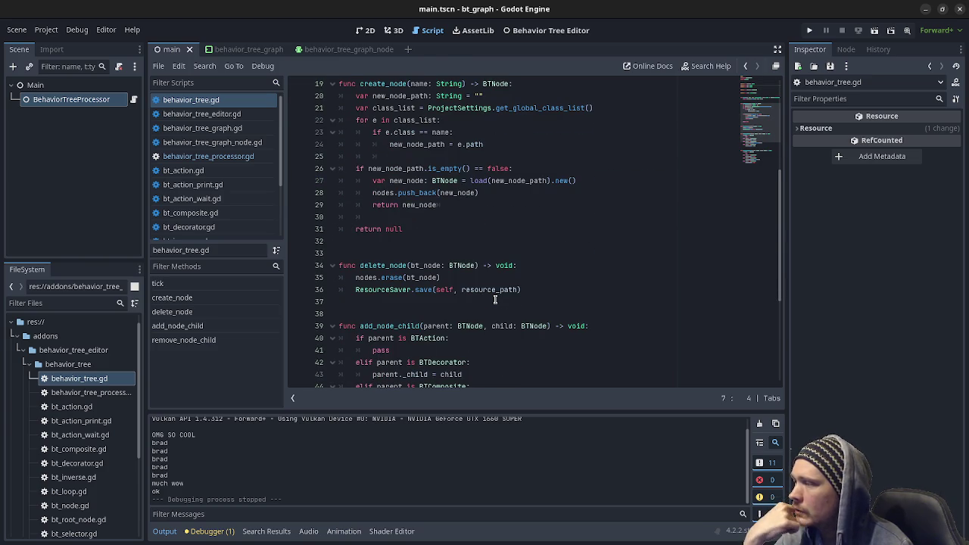
pyautogui.scroll(1, 495, 300)
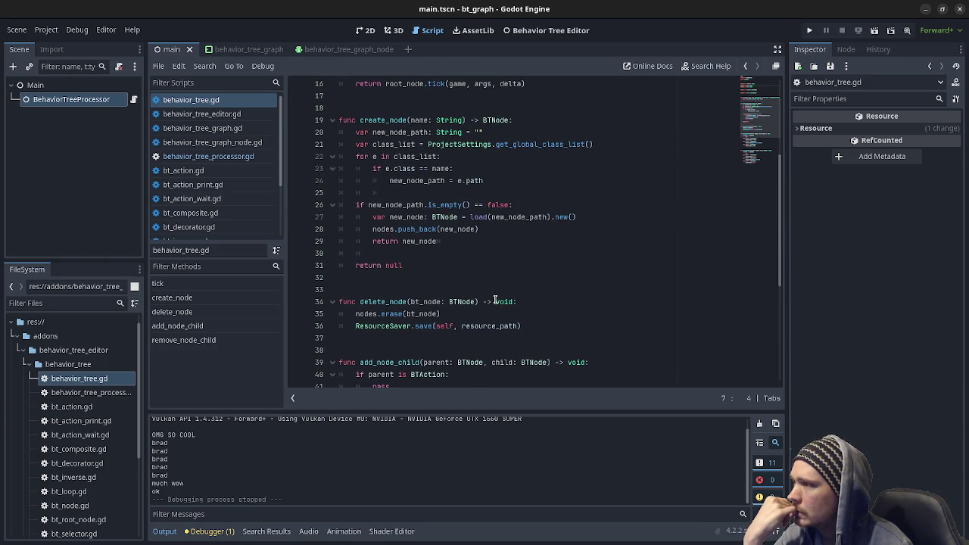
pyautogui.doubleClick(378, 326)
pyautogui.scroll(2, 423, 321)
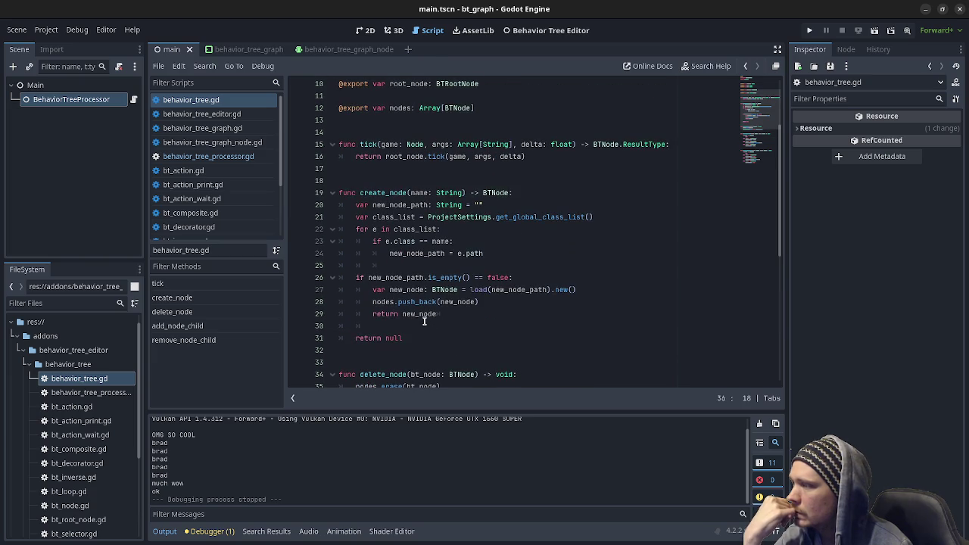
pyautogui.scroll(-2, 424, 321)
pyautogui.scroll(3, 424, 321)
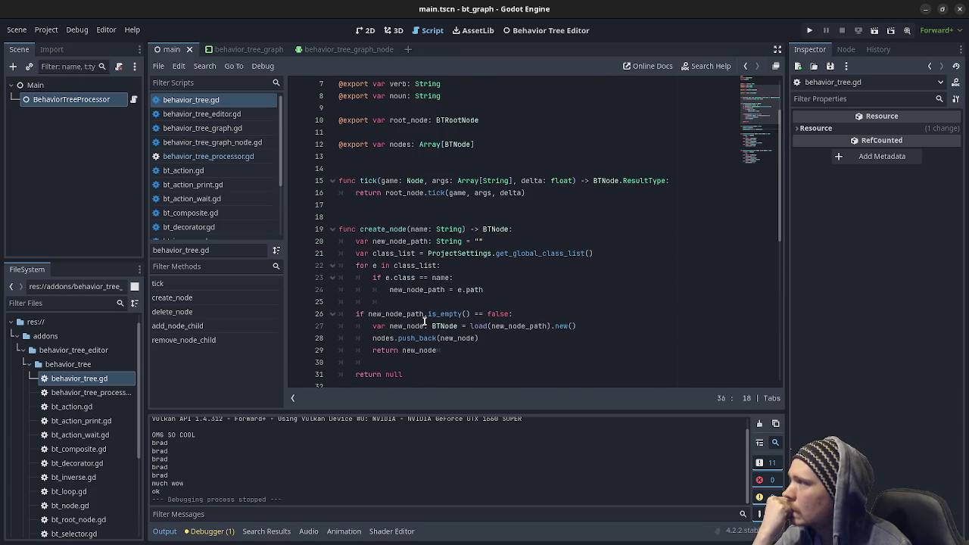
pyautogui.scroll(-5, 424, 321)
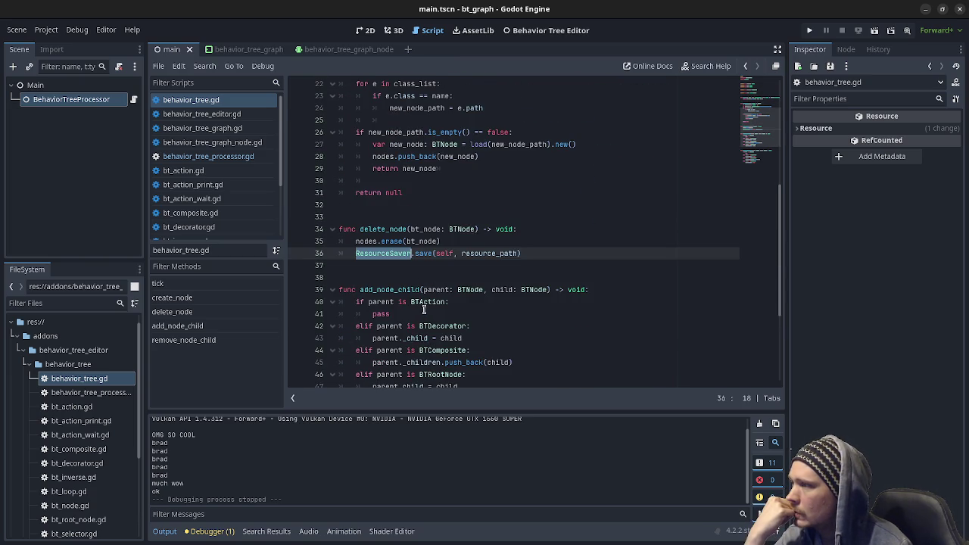
pyautogui.doubleClick(393, 228)
pyautogui.click(204, 66)
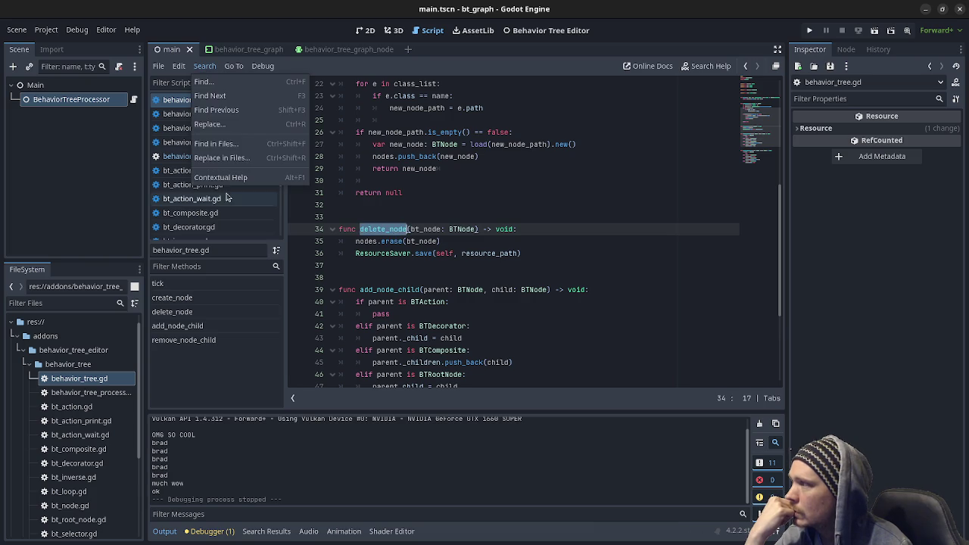
# Search all project files for delete_node and enlarge the panel to show all 6 matches
pyautogui.click(221, 144)
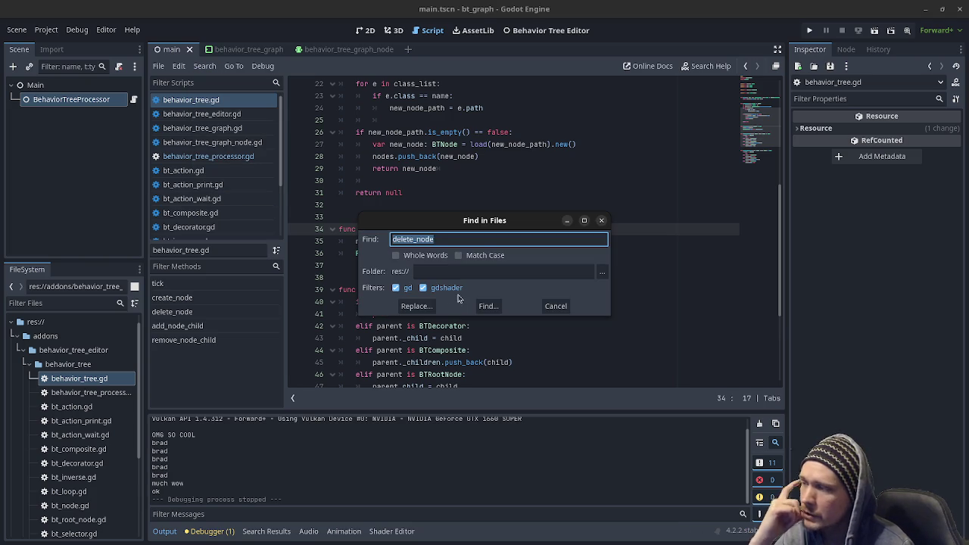
pyautogui.click(486, 306)
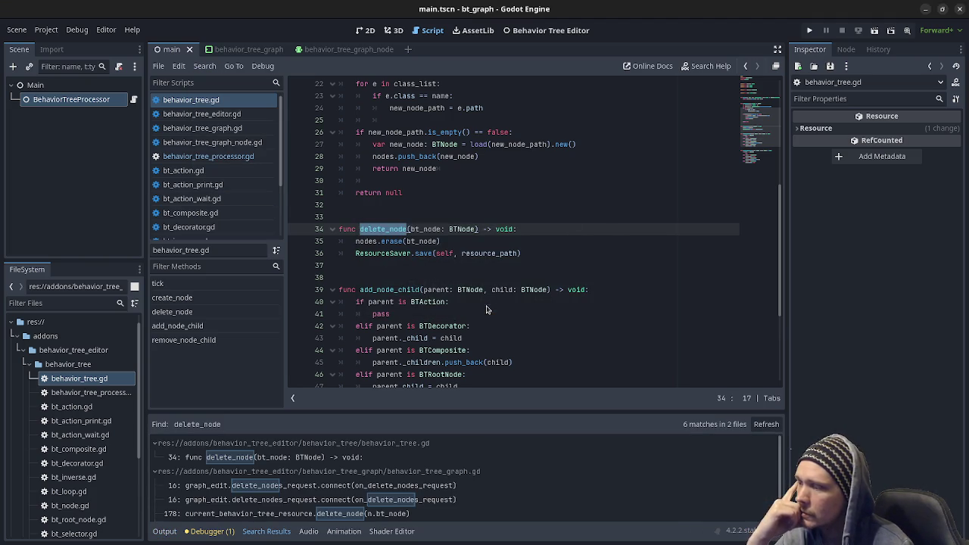
pyautogui.moveTo(413, 410); pyautogui.dragTo(402, 364)
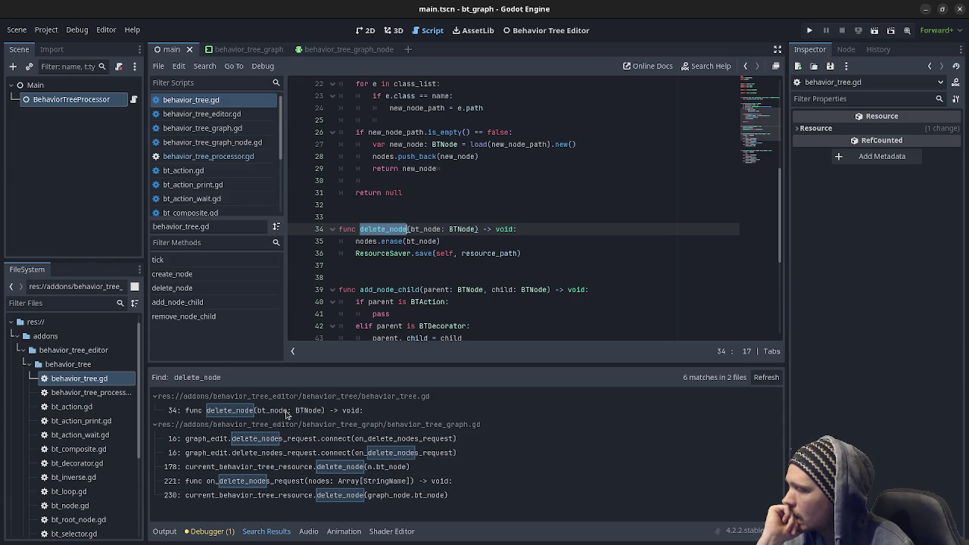
# Step through the delete_node matches at lines 16, 178, 221 and 230
pyautogui.click(301, 439)
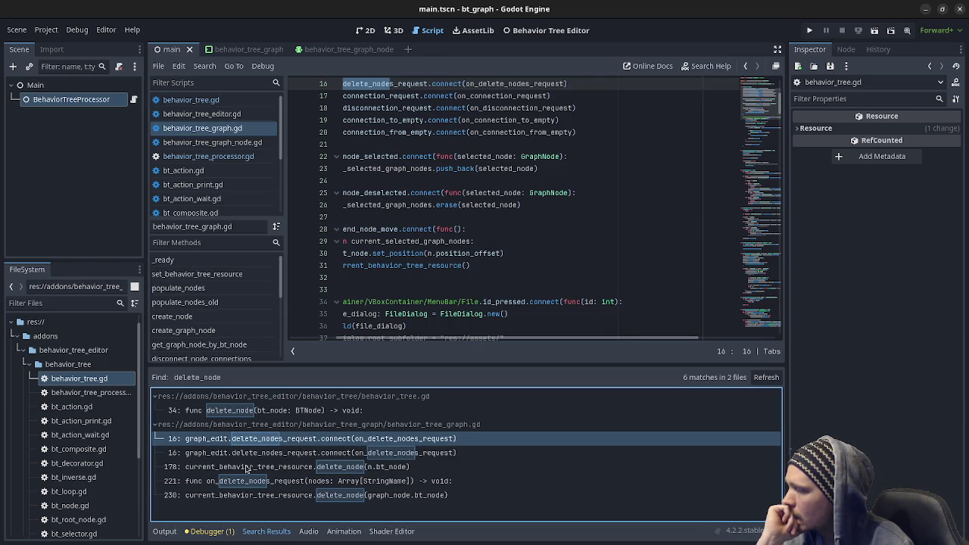
pyautogui.click(310, 470)
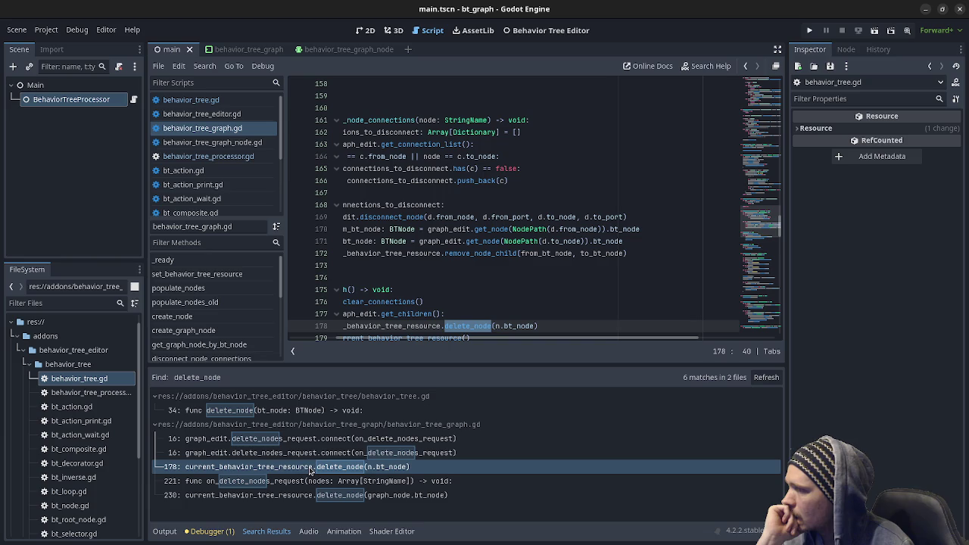
pyautogui.scroll(-2, 409, 333)
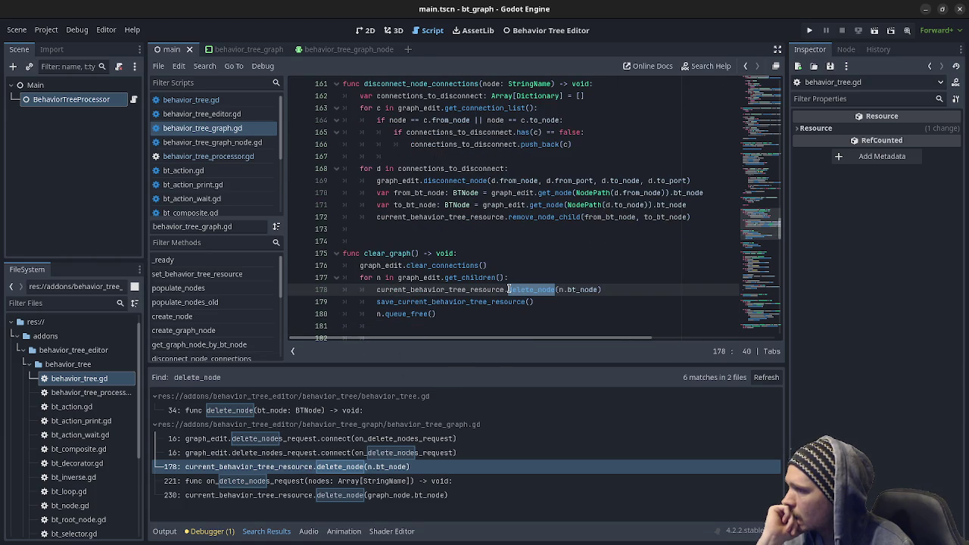
pyautogui.click(324, 483)
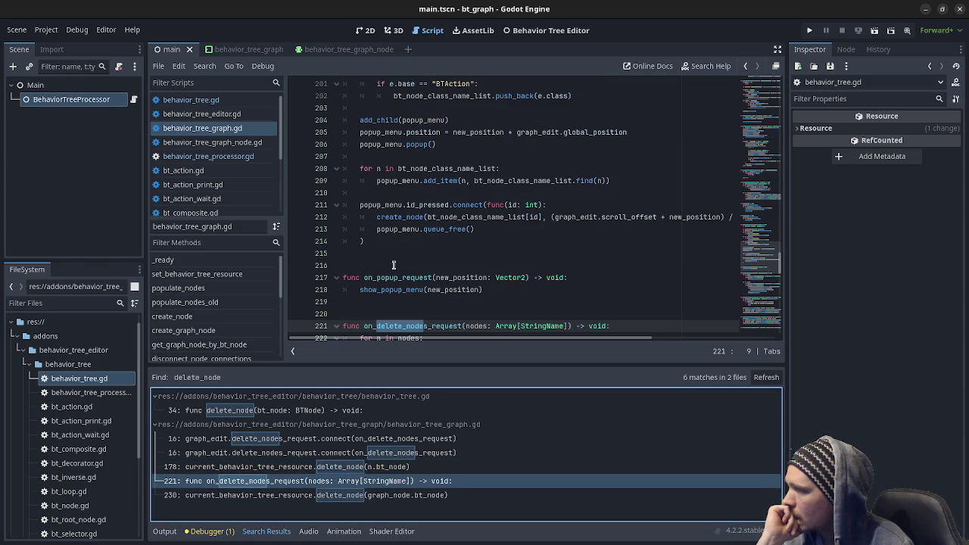
pyautogui.scroll(-3, 396, 269)
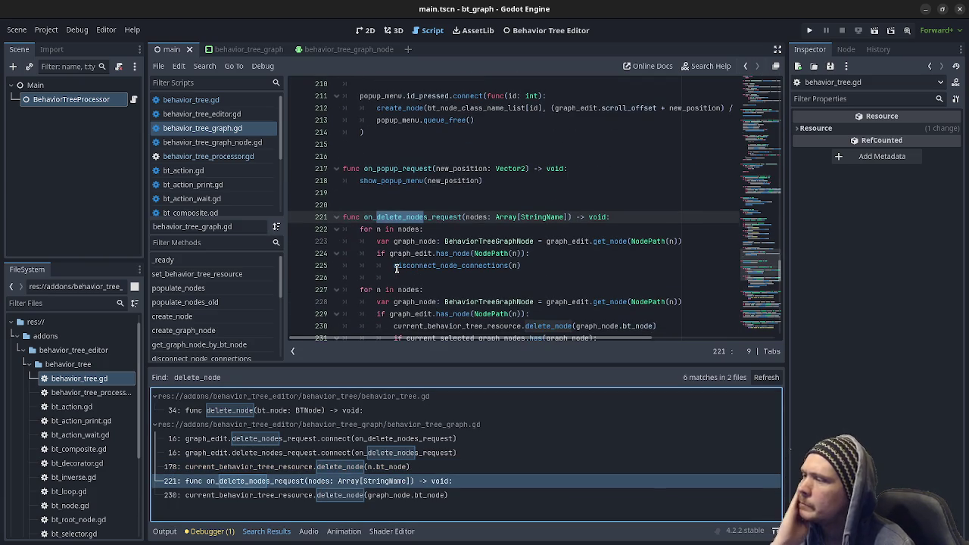
pyautogui.scroll(-1, 396, 268)
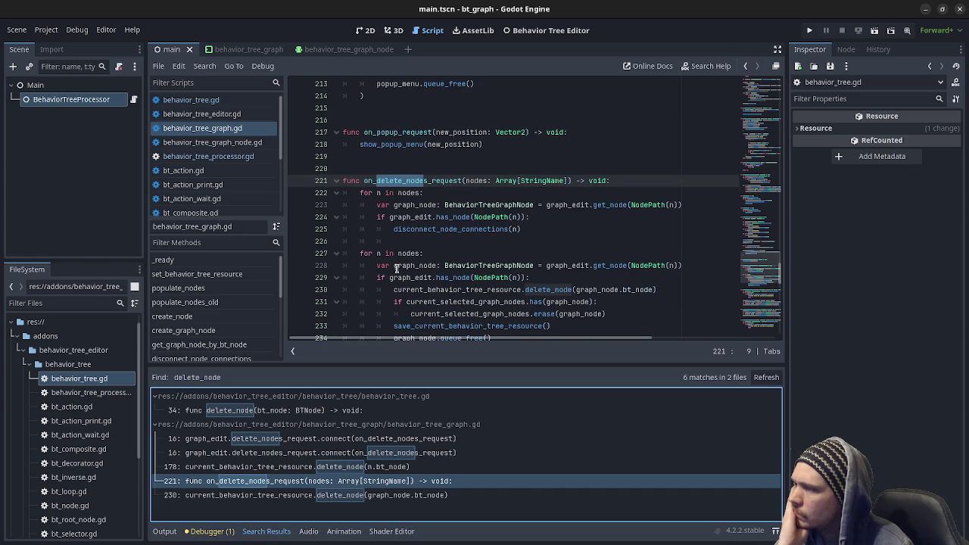
pyautogui.scroll(-1, 396, 269)
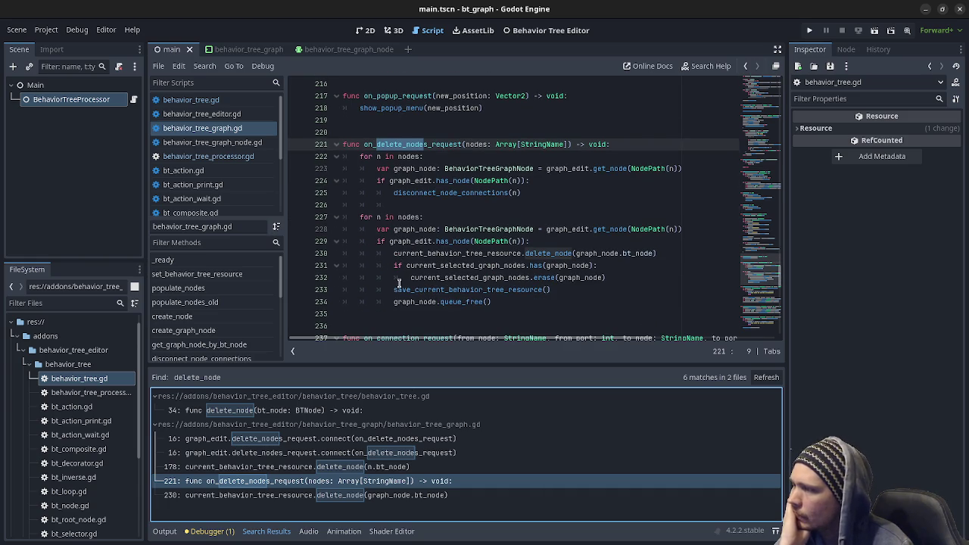
pyautogui.click(294, 495)
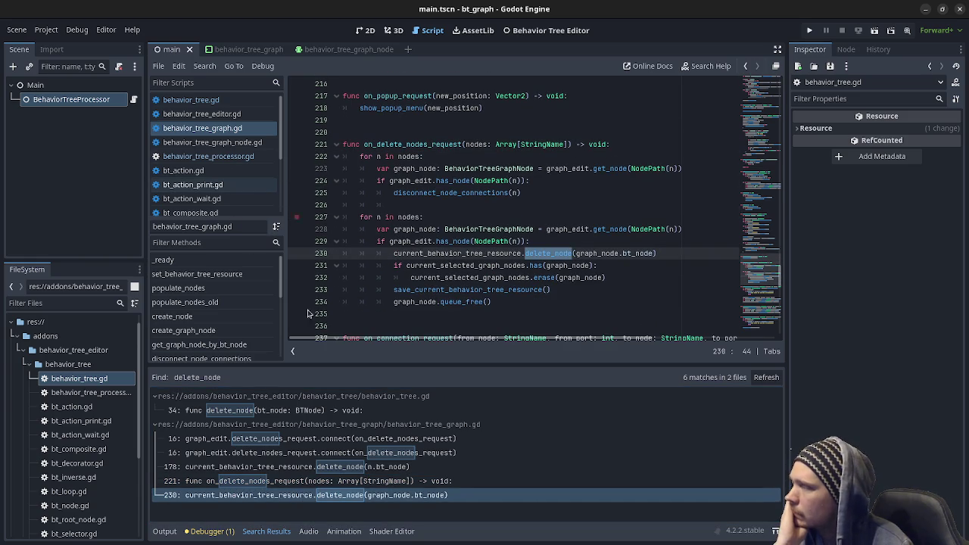
# Return to delete_node in behavior_tree.gd and open the ResourceSaver.save documentation
pyautogui.click(243, 410)
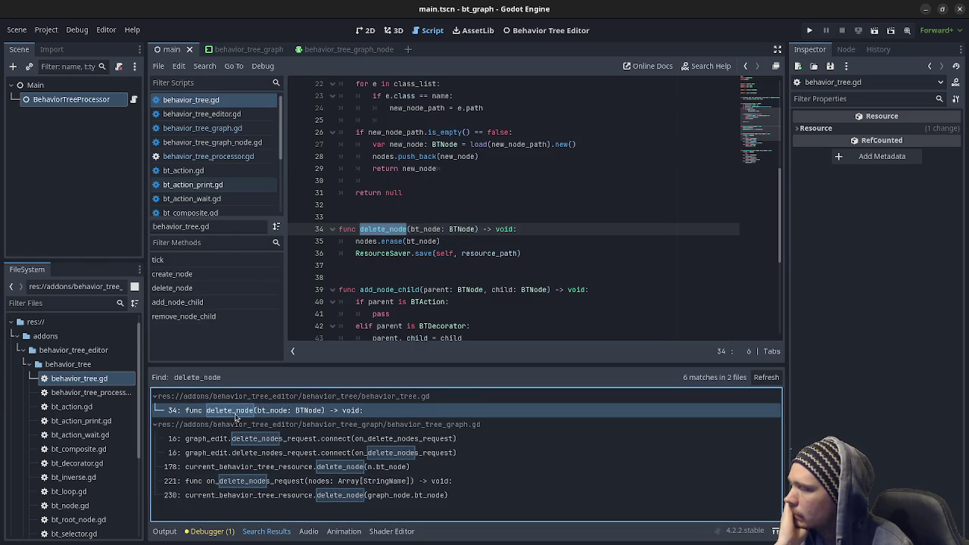
pyautogui.doubleClick(384, 252)
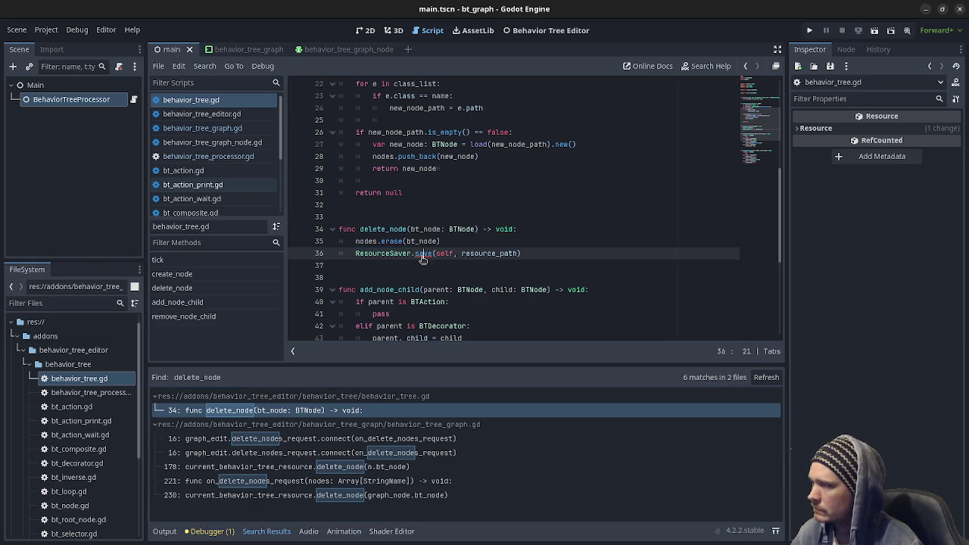
pyautogui.keyDown('ctrl'); pyautogui.click(422, 258); pyautogui.keyUp('ctrl')
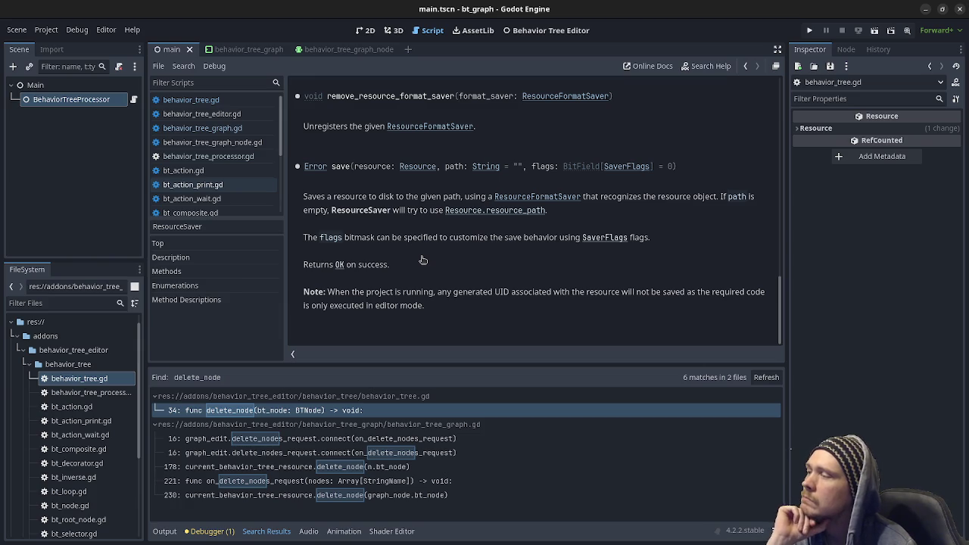
# Read the Resource documentation for resource_path on line 36, then switch back to behavior_tree.gd
pyautogui.click(206, 102)
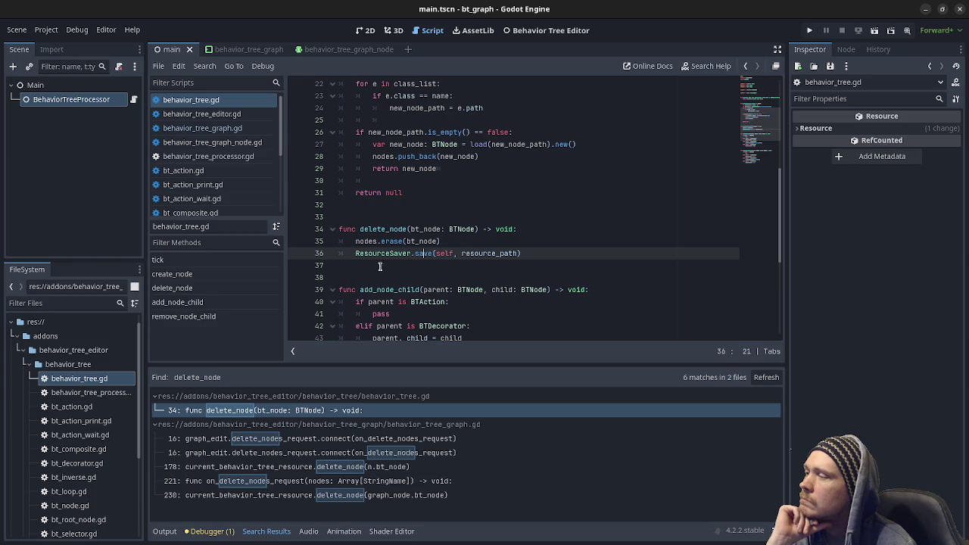
pyautogui.doubleClick(487, 253)
pyautogui.scroll(5, 488, 252)
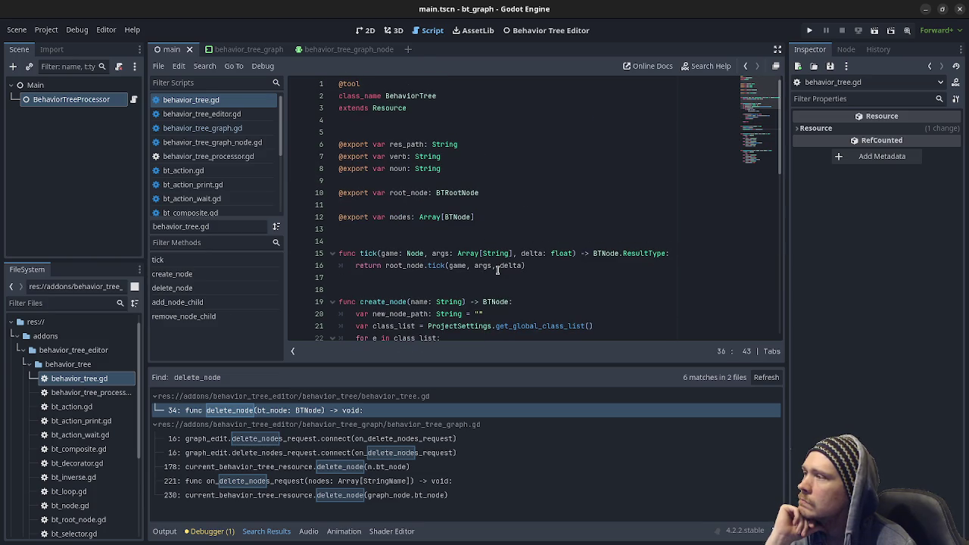
pyautogui.scroll(-8, 497, 270)
pyautogui.click(496, 265)
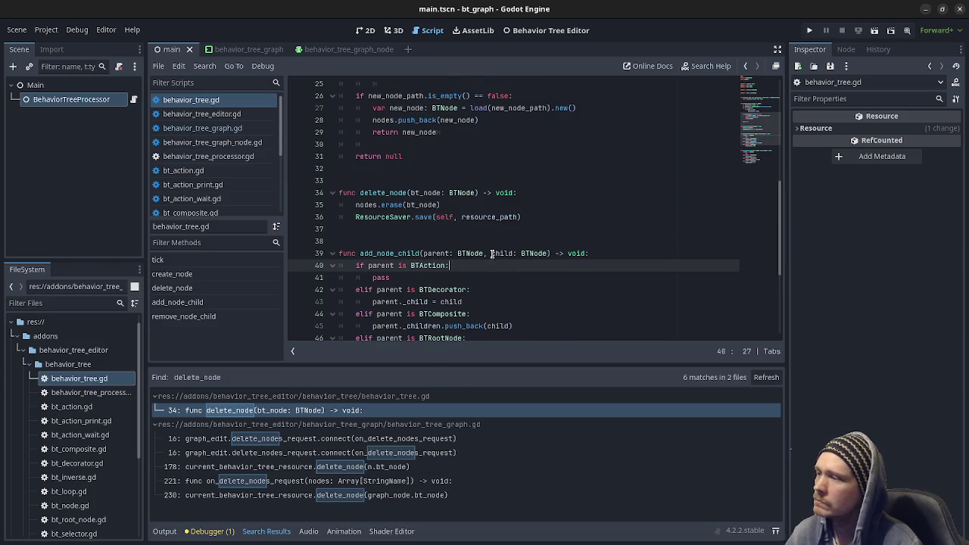
pyautogui.keyDown('ctrl'); pyautogui.click(481, 219); pyautogui.keyUp('ctrl')
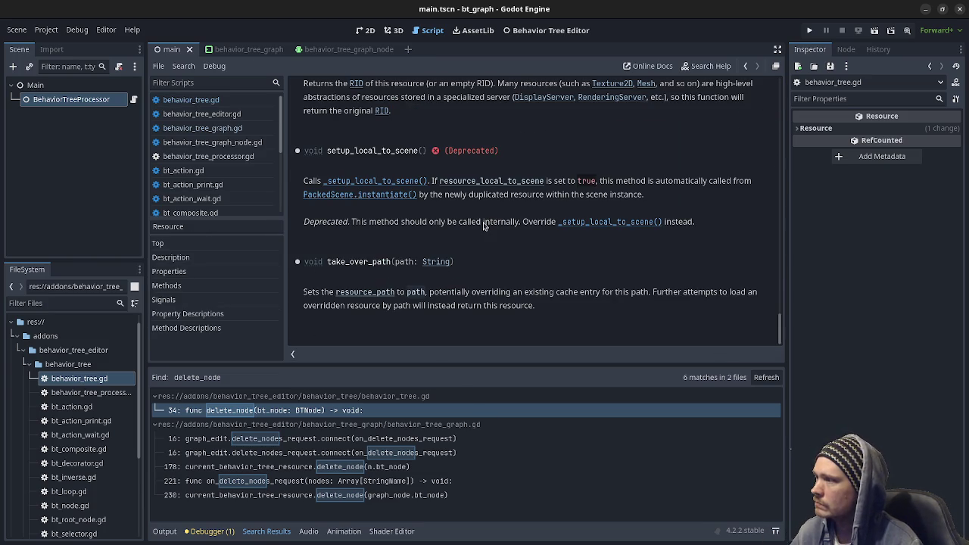
pyautogui.scroll(2, 482, 242)
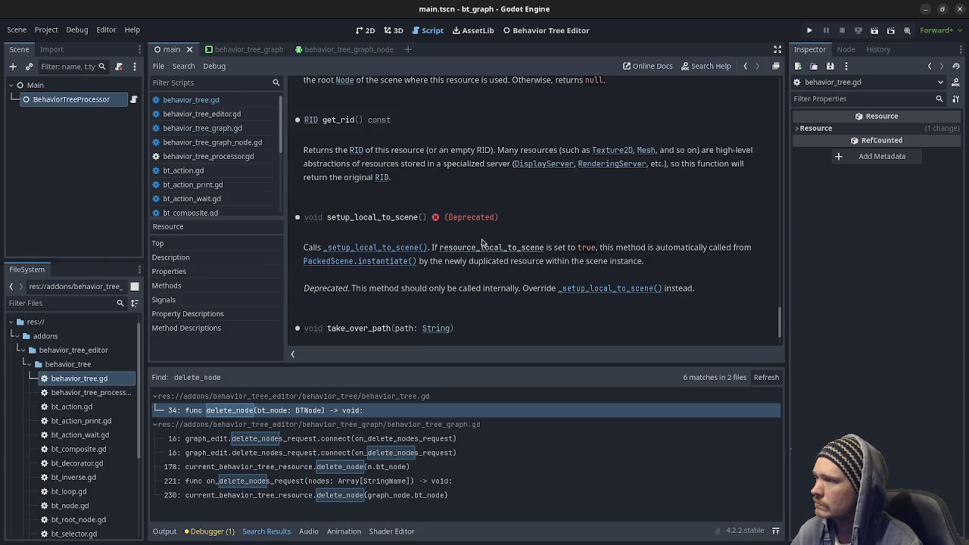
pyautogui.scroll(-2, 482, 244)
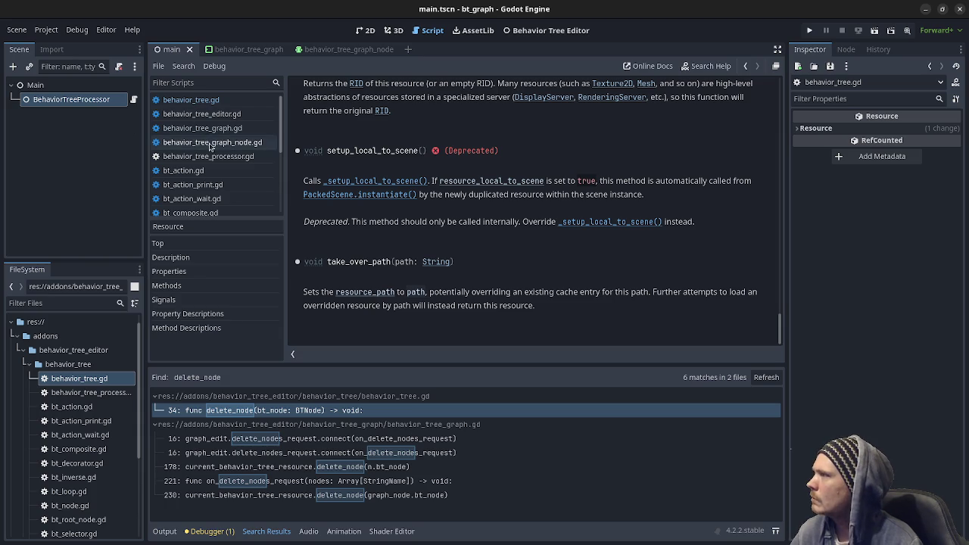
pyautogui.click(202, 101)
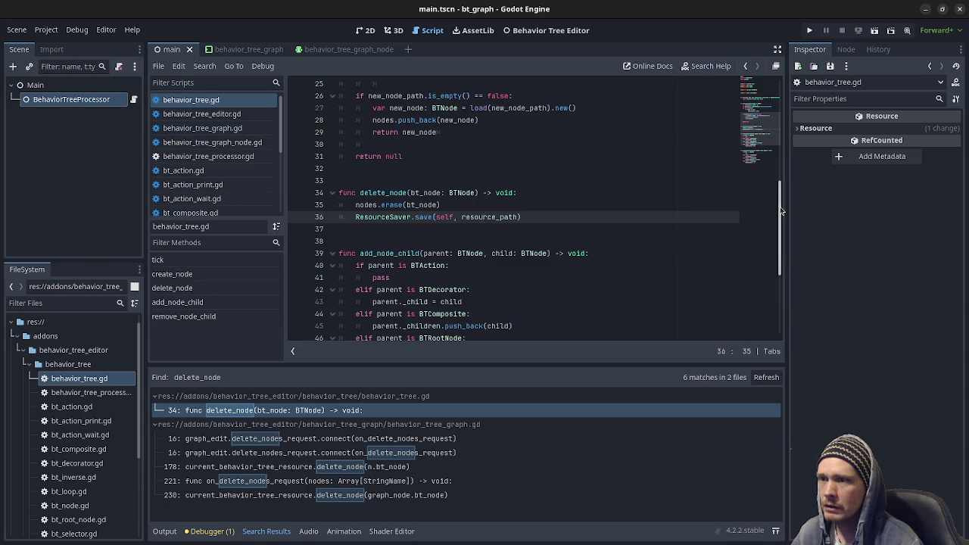
# Open bt.tres and check its empty Res Path property in the inspector
pyautogui.moveTo(781, 227); pyautogui.dragTo(775, 68)
pyautogui.doubleClick(388, 107)
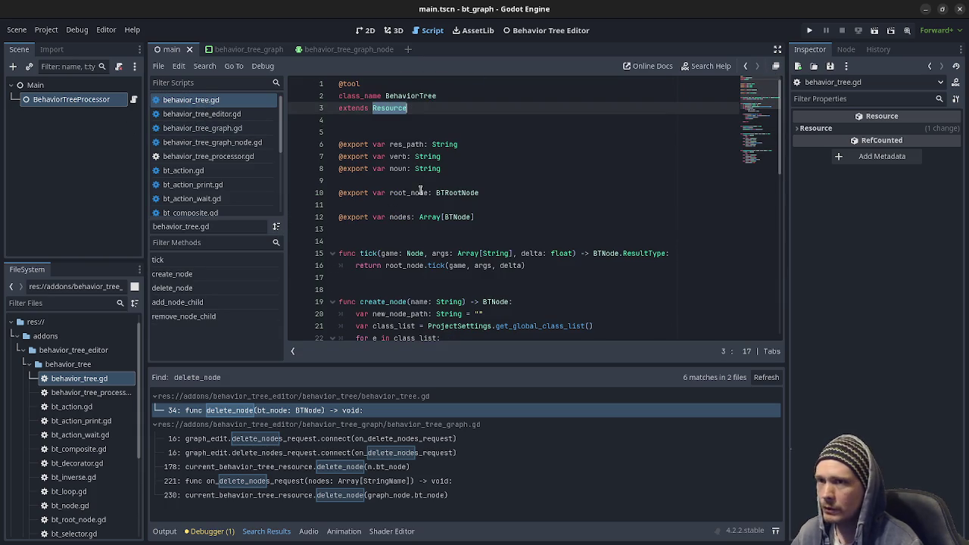
pyautogui.scroll(-5, 60, 409)
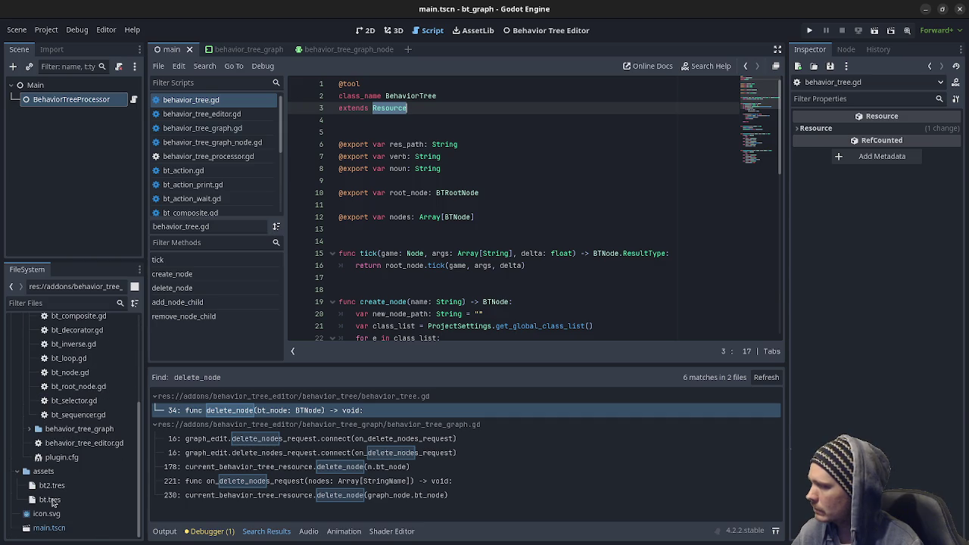
pyautogui.click(58, 500)
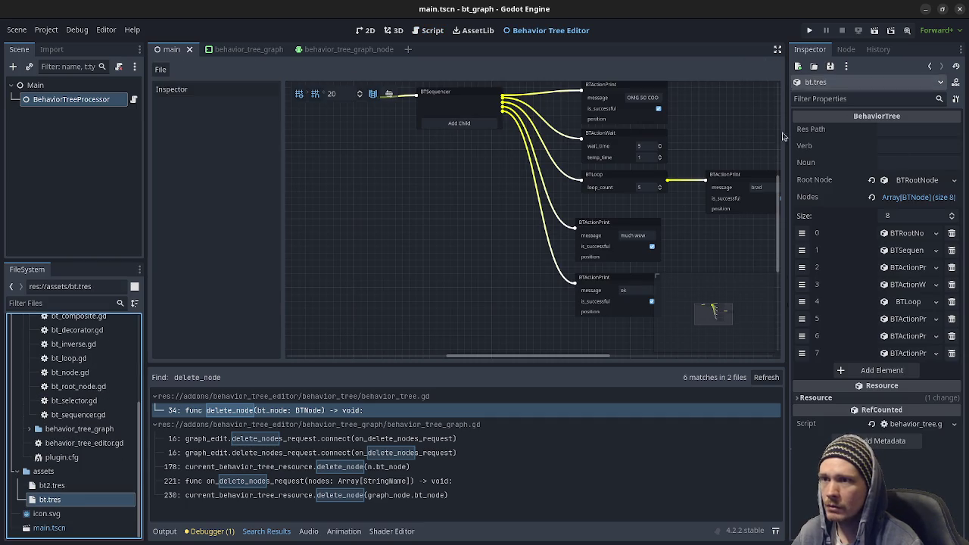
pyautogui.click(901, 129)
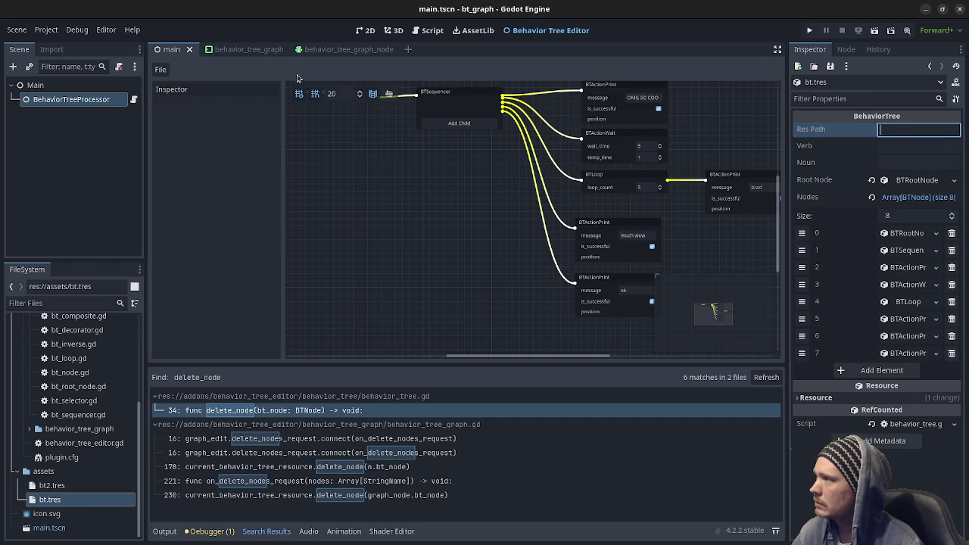
# In behavior_tree.gd, select the res_path variable and scroll through the file
pyautogui.click(432, 32)
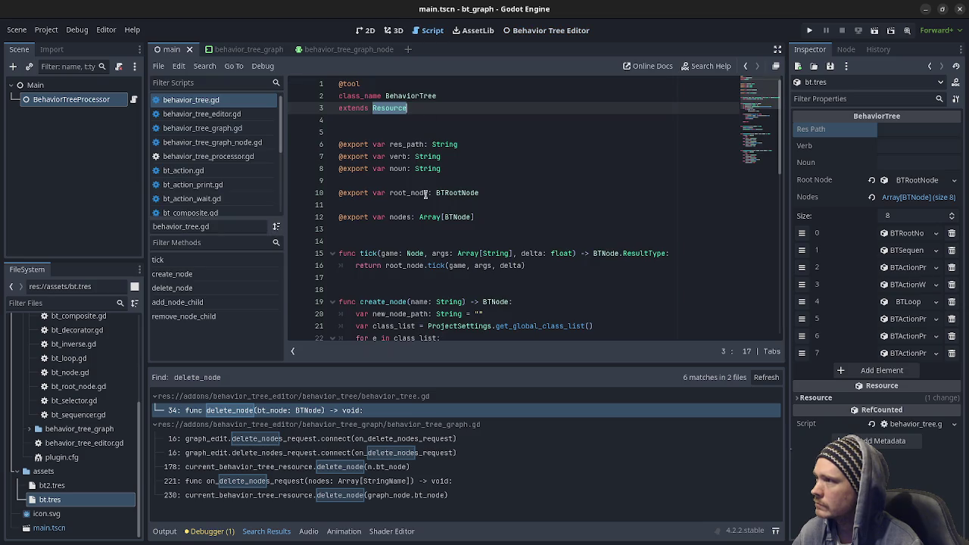
pyautogui.doubleClick(411, 144)
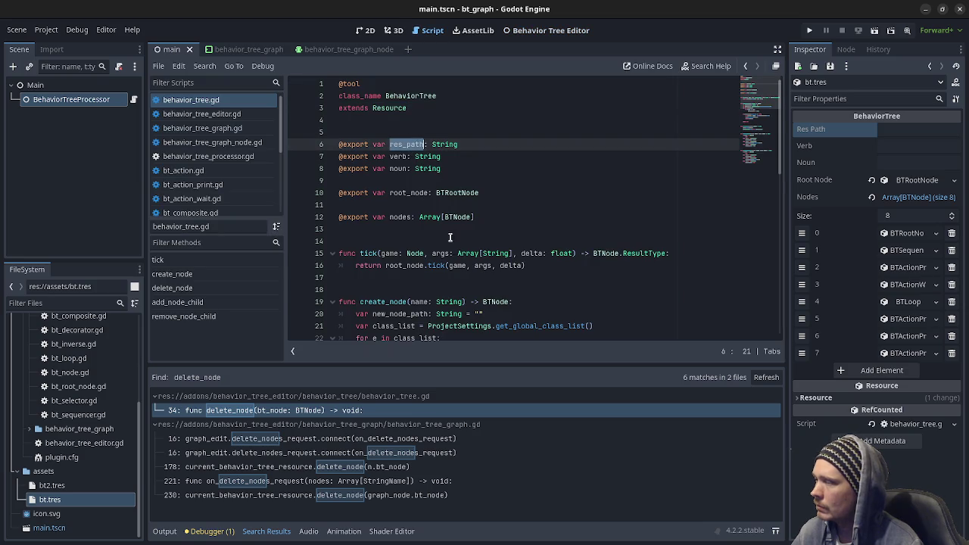
pyautogui.scroll(-3, 454, 250)
pyautogui.scroll(-6, 456, 256)
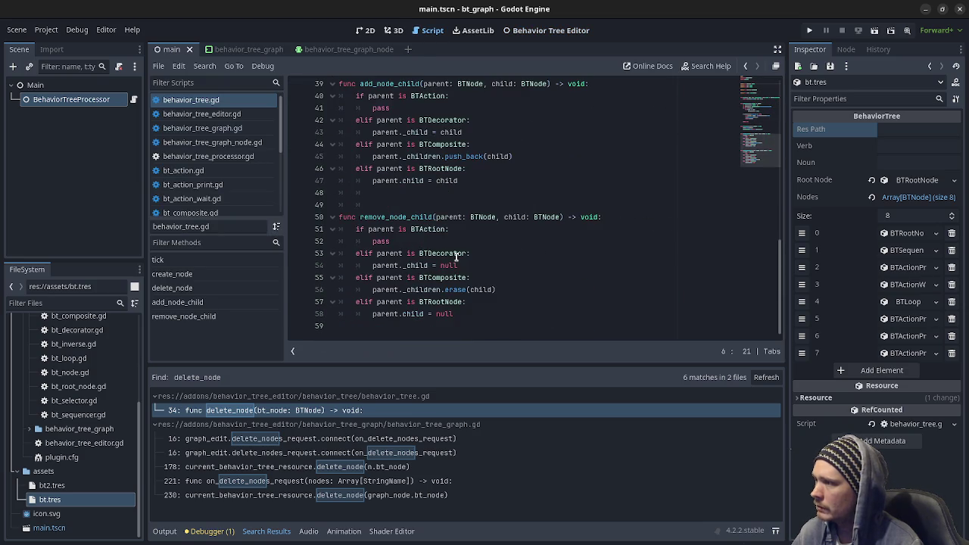
pyautogui.scroll(9, 456, 258)
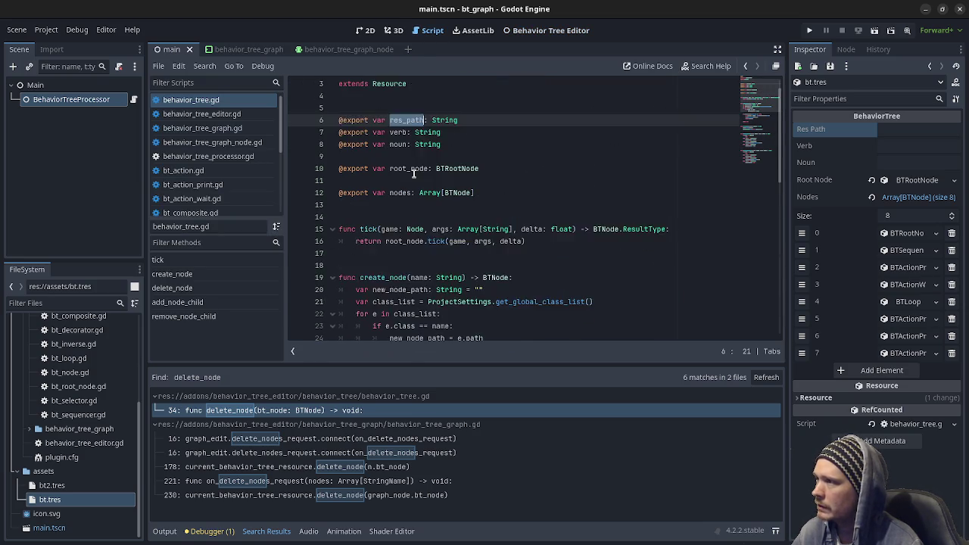
pyautogui.click(208, 66)
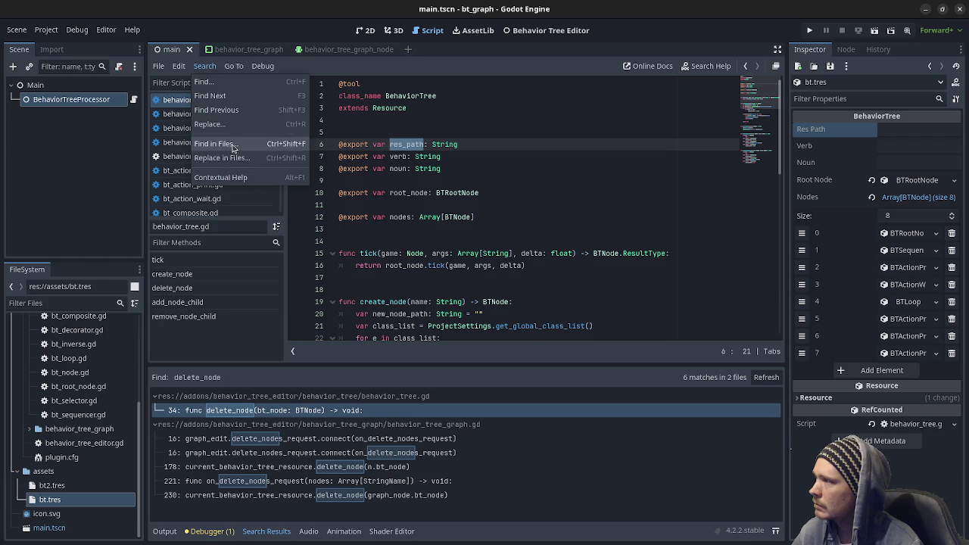
# Search all project files for res_path, listing 3 matches in 3 files
pyautogui.press('Escape')
pyautogui.hotkey('ctrl', 'shift', 'f')
pyautogui.click(495, 309)
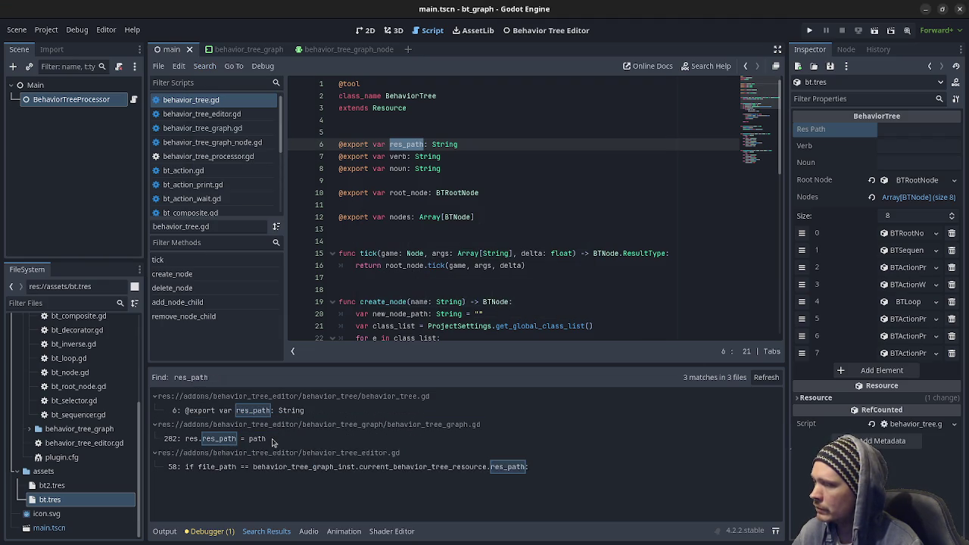
pyautogui.scroll(-8, 451, 273)
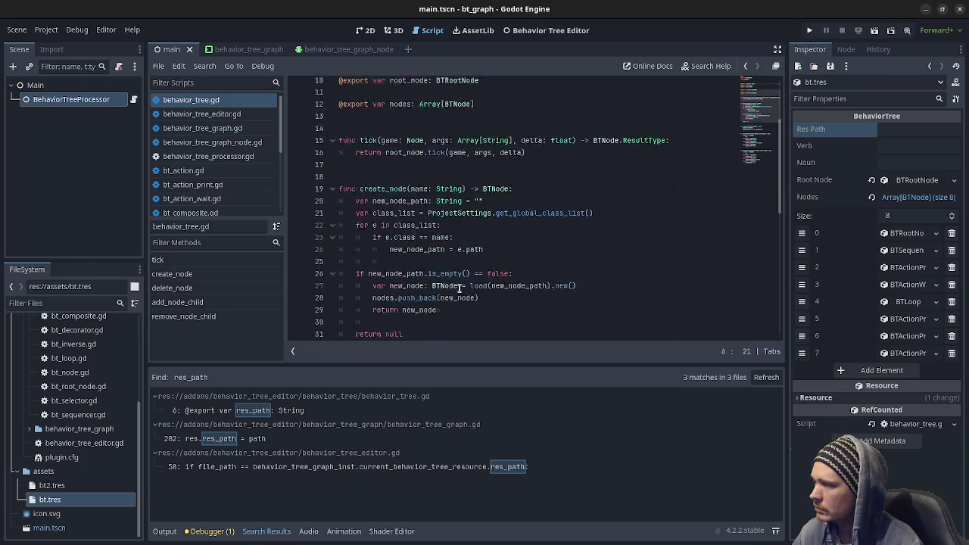
pyautogui.scroll(-5, 459, 289)
pyautogui.scroll(3, 458, 289)
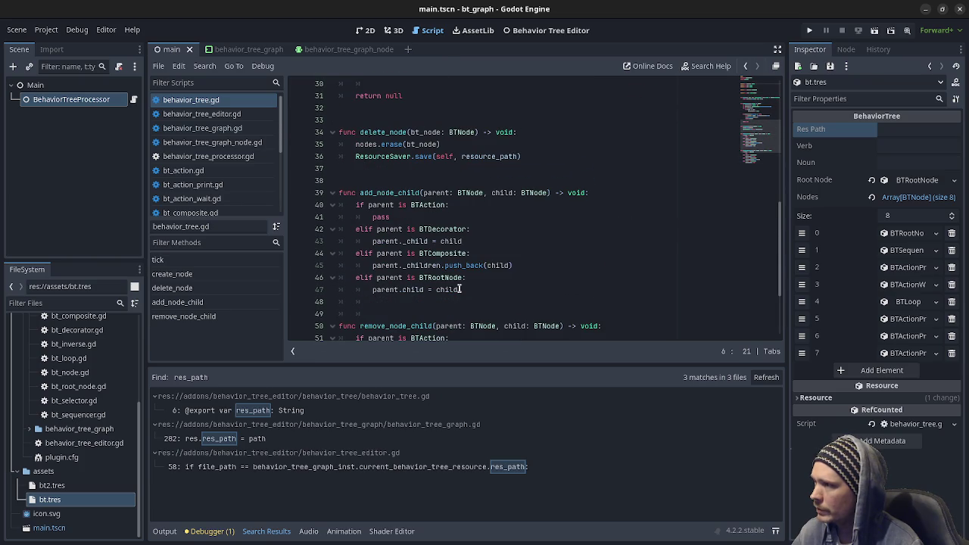
# Compare resource_path on line 36 with the res_path assignment at line 282 of behavior_tree_graph.gd
pyautogui.click(218, 104)
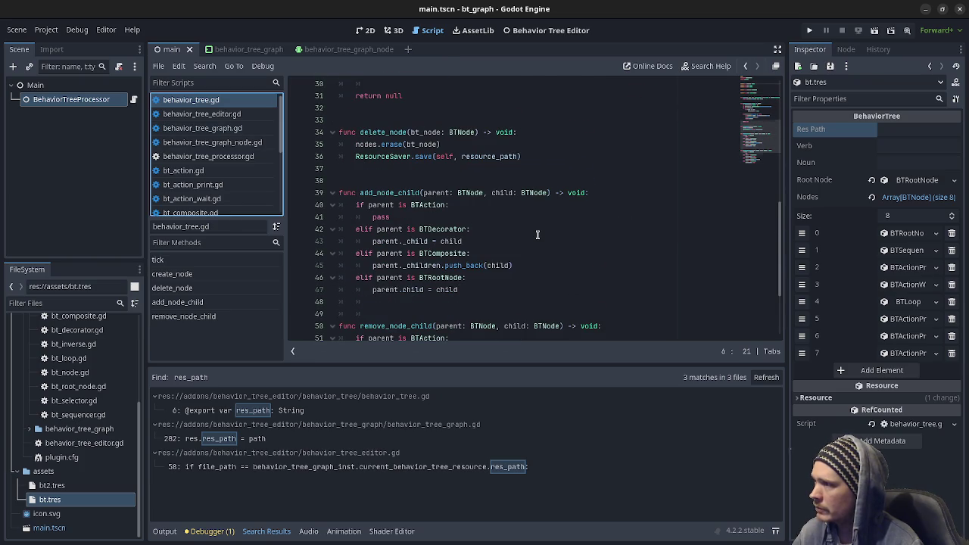
pyautogui.scroll(-3, 536, 235)
pyautogui.scroll(8, 537, 235)
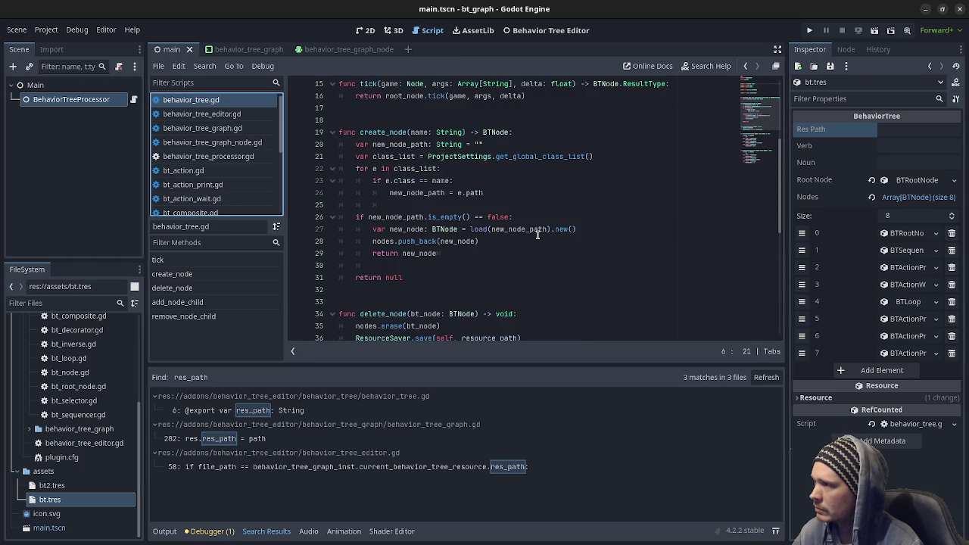
pyautogui.scroll(5, 537, 234)
pyautogui.scroll(-8, 537, 235)
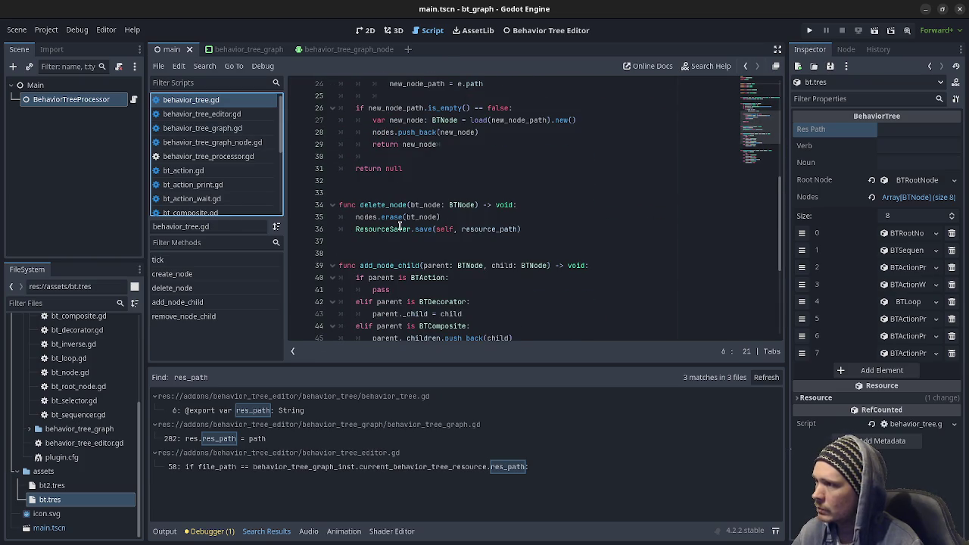
pyautogui.doubleClick(483, 229)
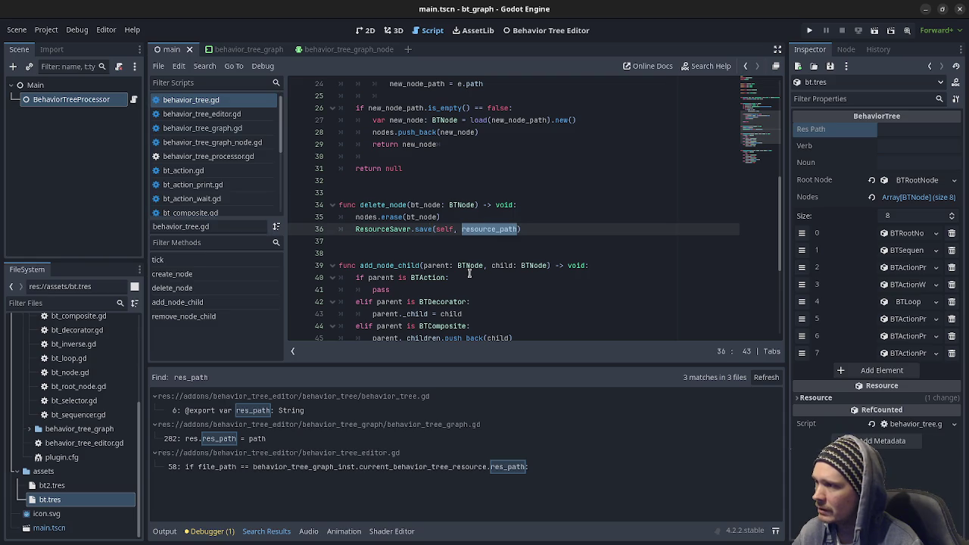
pyautogui.scroll(8, 469, 274)
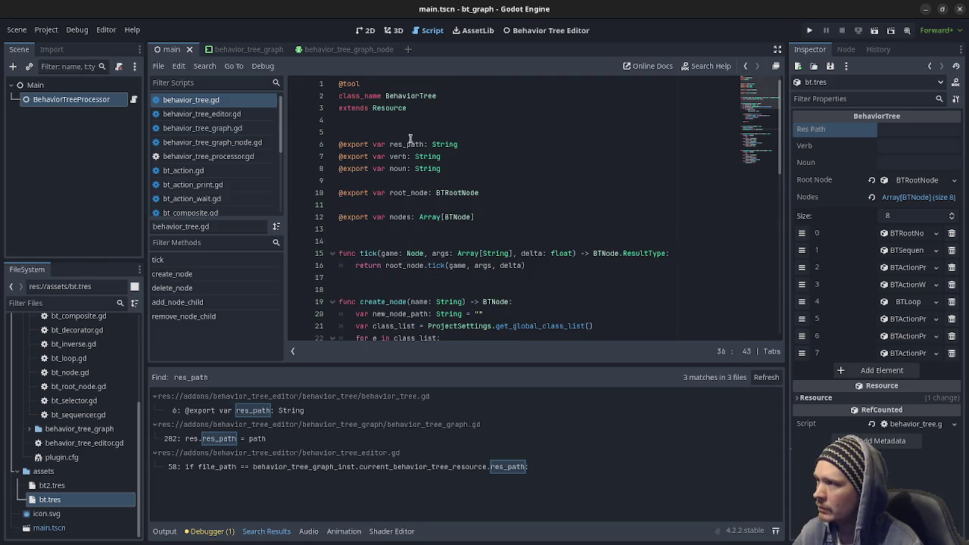
pyautogui.click(261, 439)
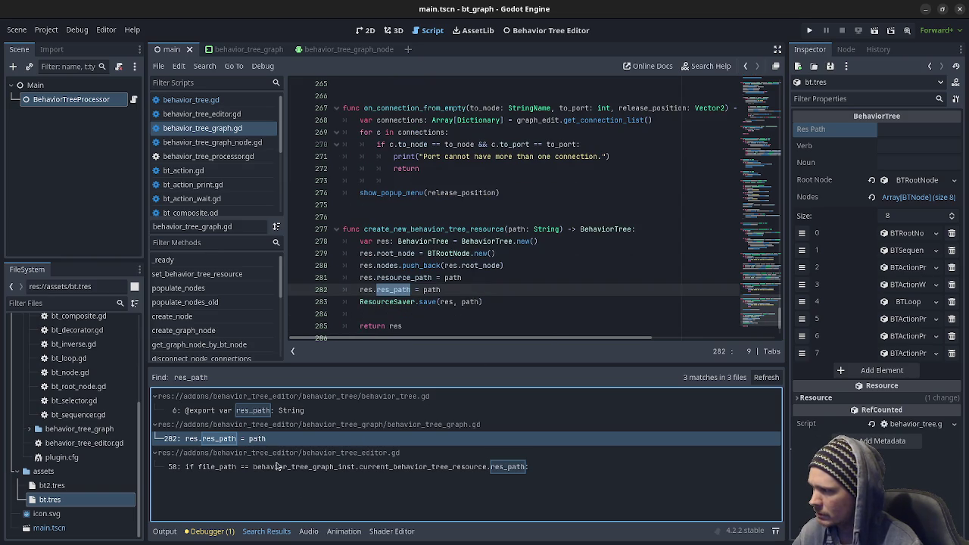
# Open the line 58 res_path check in behavior_tree_editor.gd and scroll it sideways
pyautogui.click(278, 466)
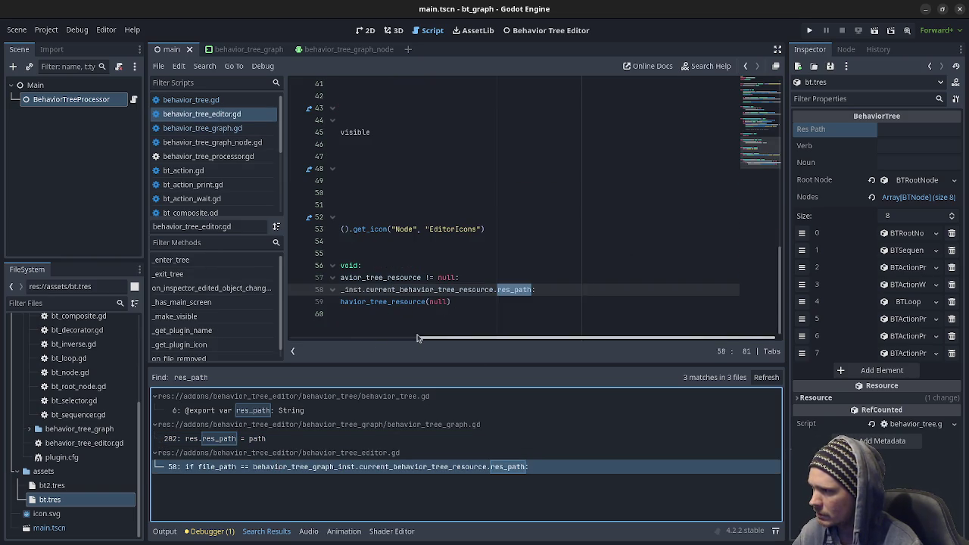
pyautogui.moveTo(429, 341); pyautogui.dragTo(318, 360)
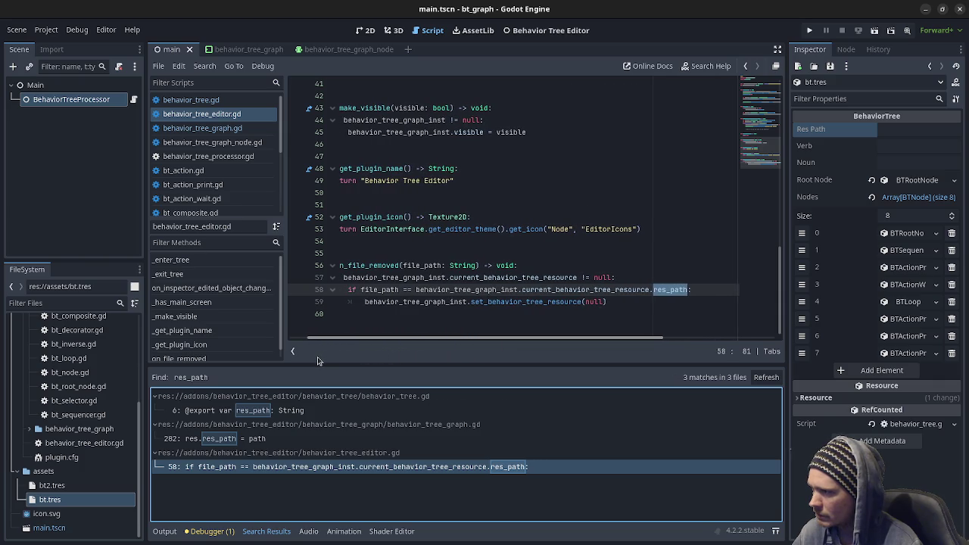
pyautogui.moveTo(318, 360); pyautogui.dragTo(294, 368)
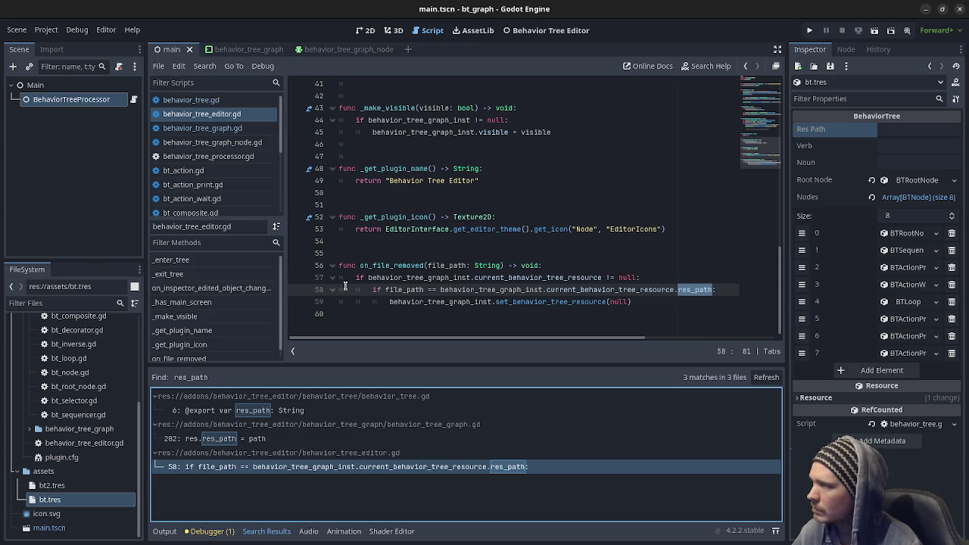
# Scroll through behavior_tree.gd's exported properties and select root_node on line 10
pyautogui.click(242, 101)
pyautogui.scroll(-1, 576, 239)
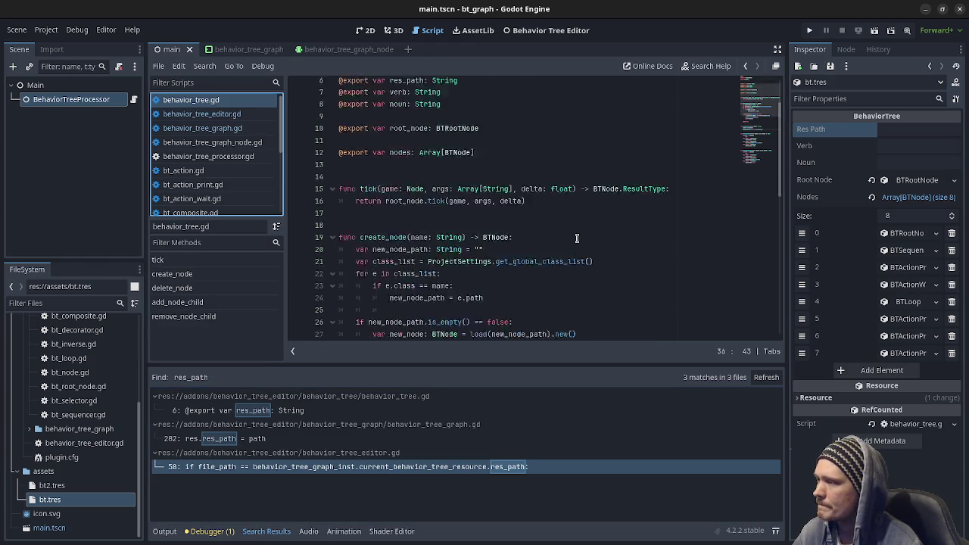
pyautogui.scroll(-8, 577, 238)
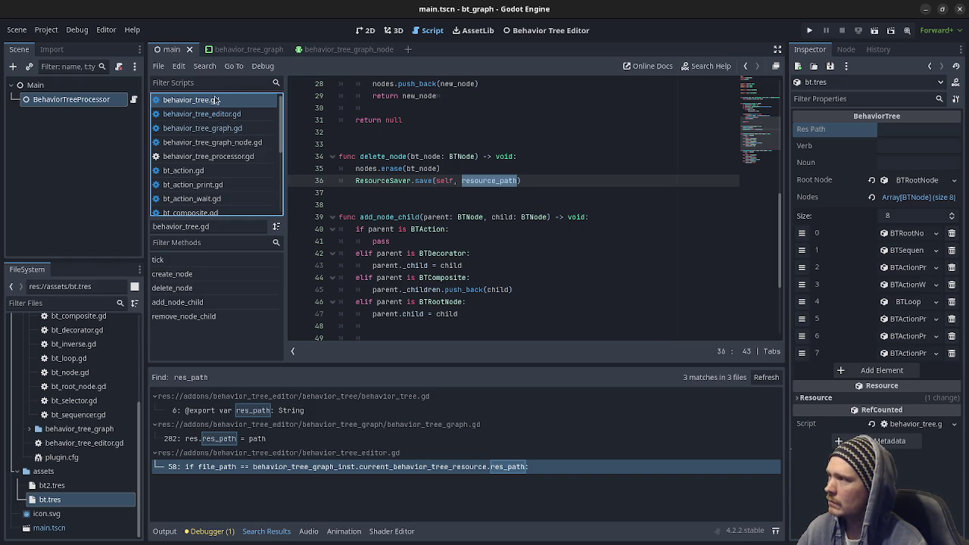
pyautogui.scroll(-4, 496, 215)
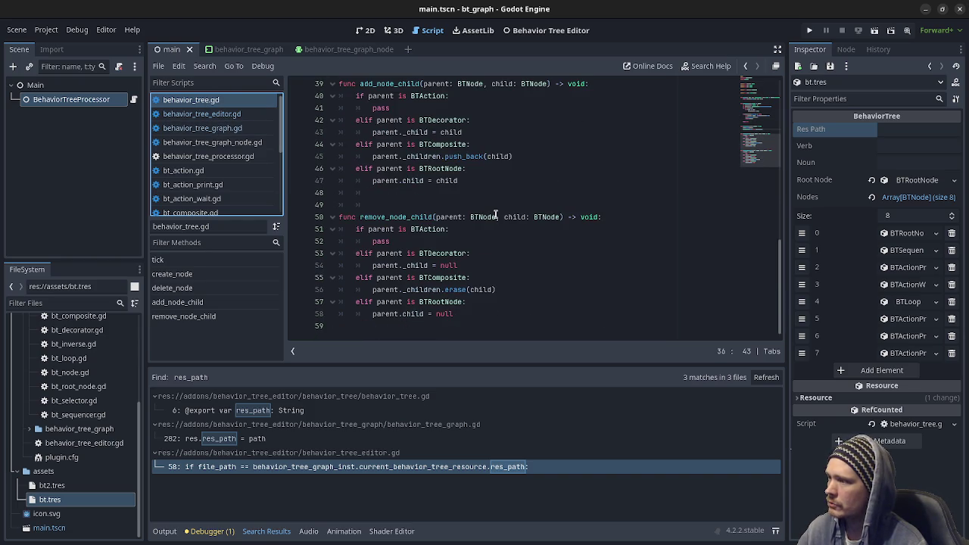
pyautogui.scroll(3, 495, 216)
pyautogui.scroll(1, 495, 214)
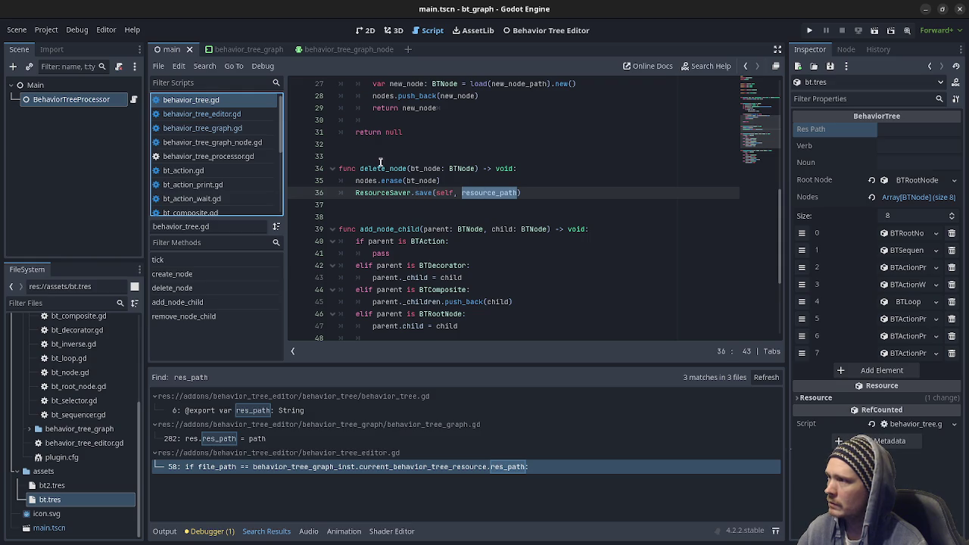
pyautogui.scroll(6, 412, 181)
pyautogui.scroll(-4, 402, 173)
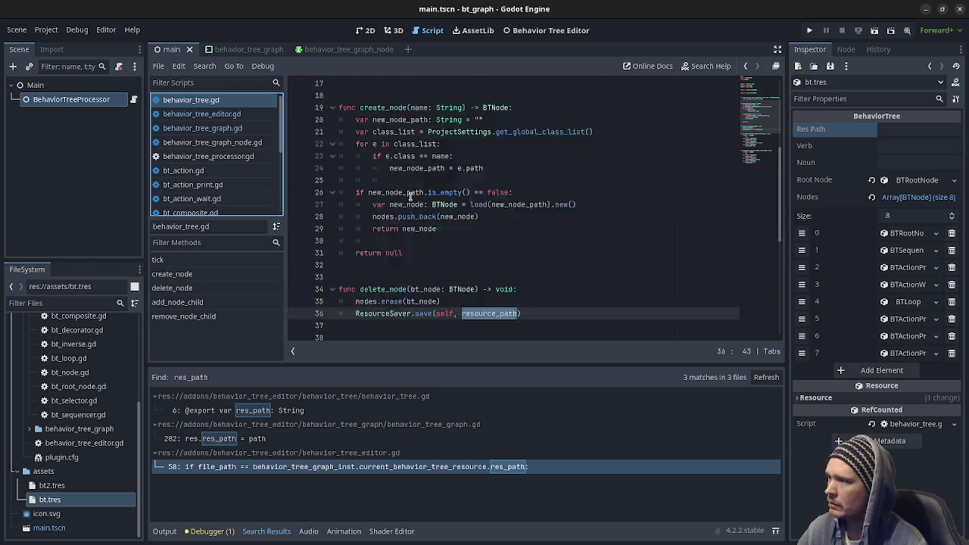
pyautogui.moveTo(392, 264); pyautogui.dragTo(471, 265)
pyautogui.scroll(3, 502, 246)
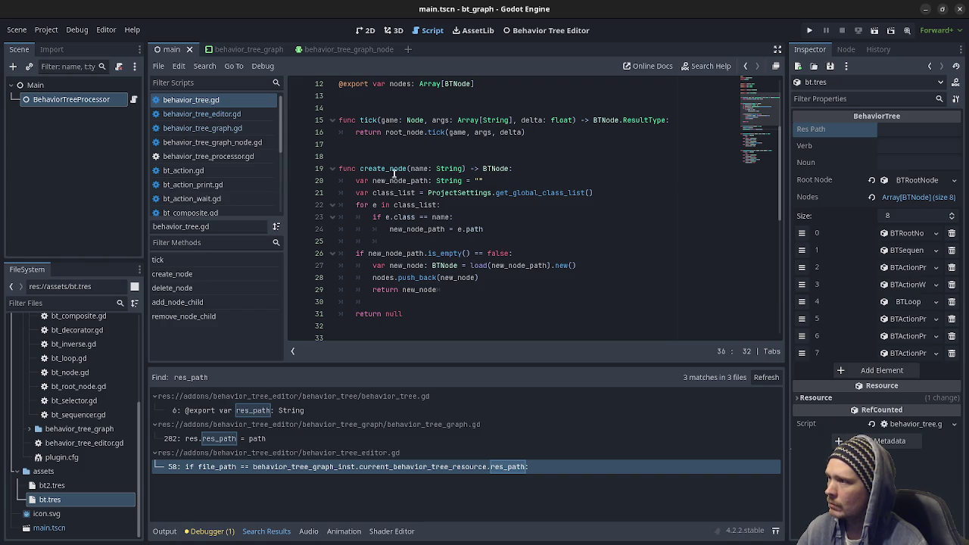
pyautogui.scroll(-7, 412, 244)
pyautogui.scroll(-2, 413, 252)
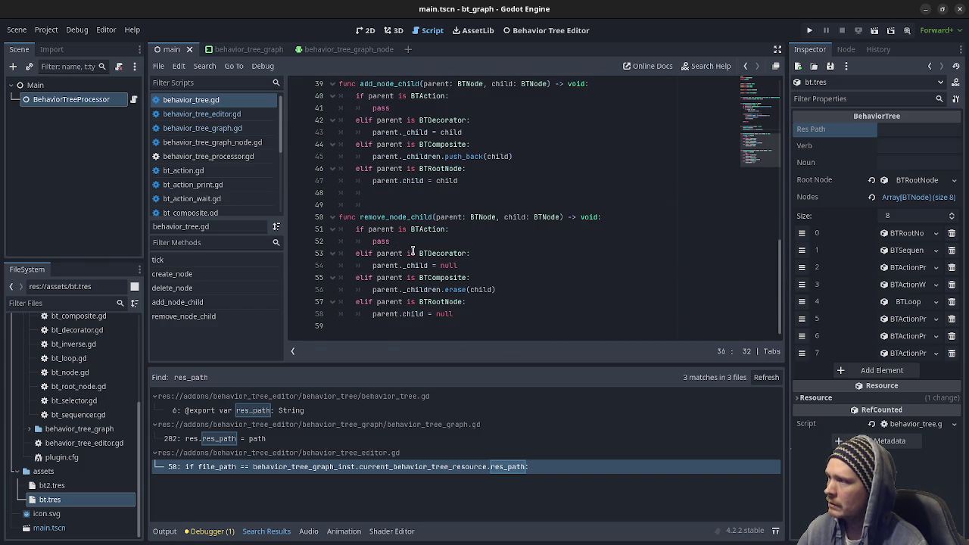
pyautogui.scroll(13, 412, 251)
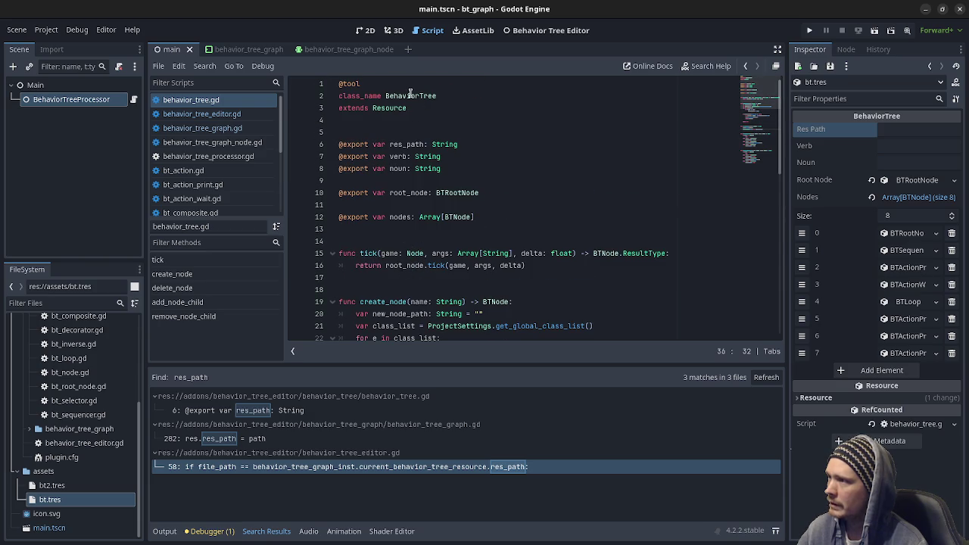
pyautogui.doubleClick(413, 193)
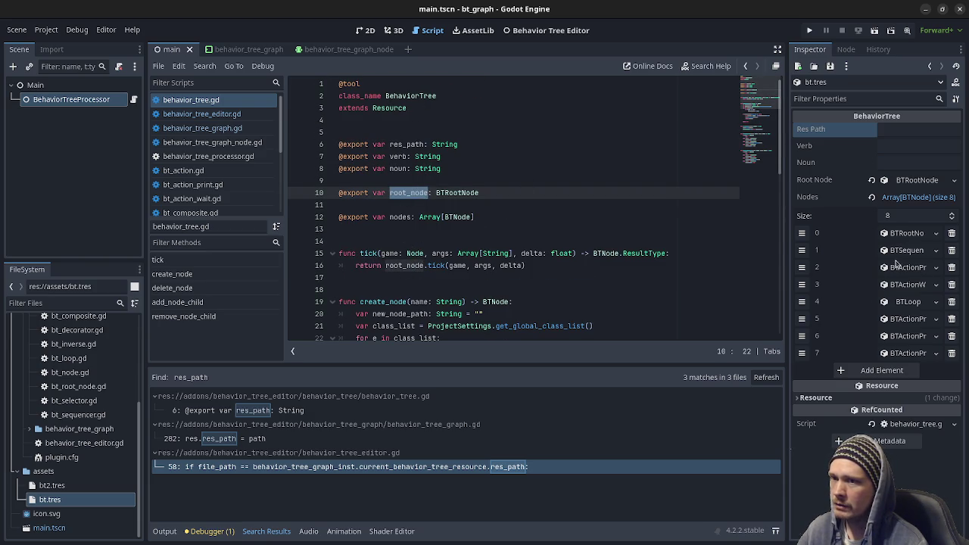
# Expand the Root Node, its BTSequencer and the five children in the inspector
pyautogui.click(904, 182)
pyautogui.click(906, 197)
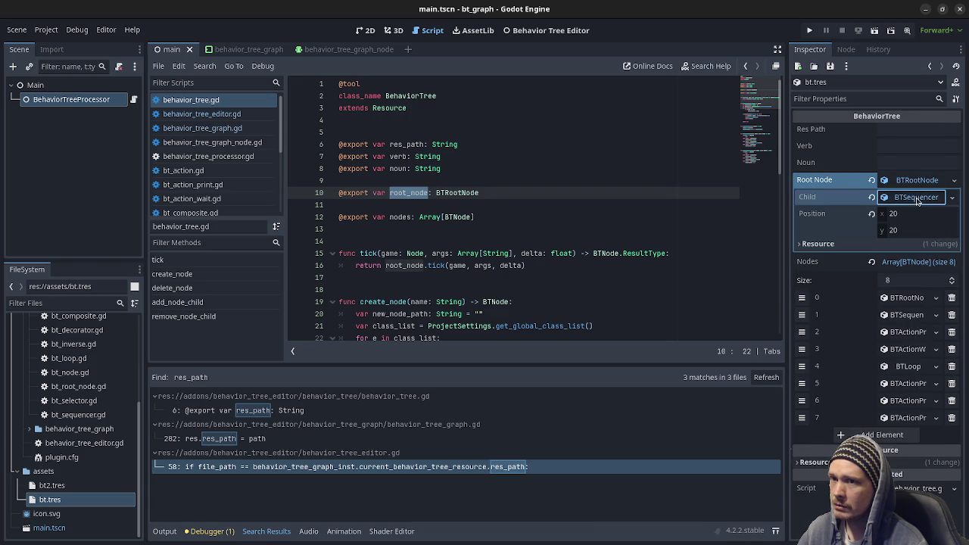
pyautogui.click(909, 215)
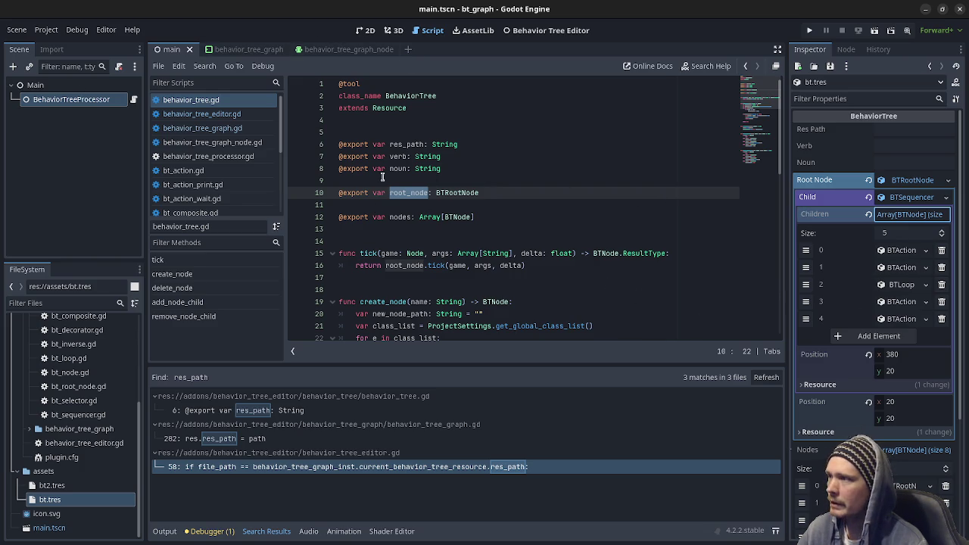
pyautogui.doubleClick(418, 195)
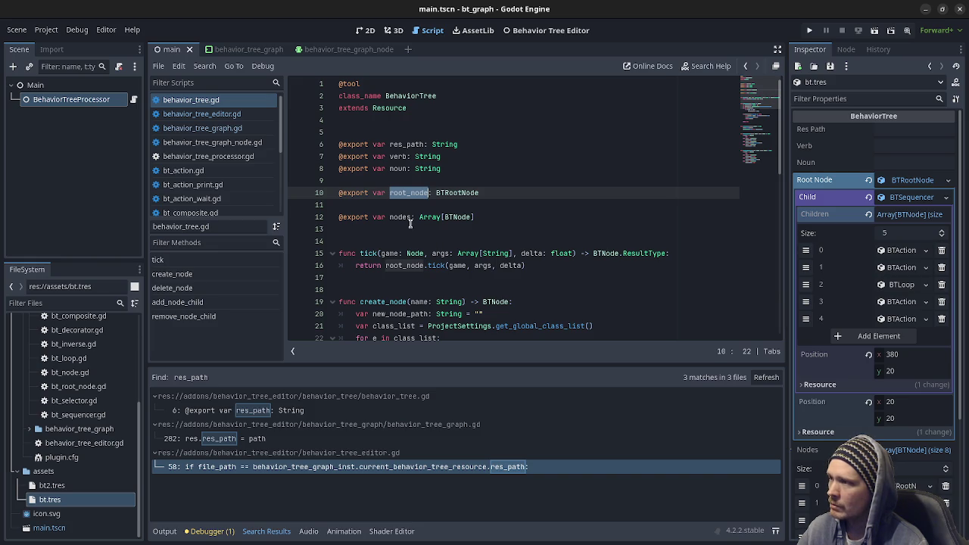
# Select the tick function, then open behavior_tree_processor.gd and scroll to its top
pyautogui.doubleClick(370, 253)
pyautogui.scroll(-1, 513, 311)
pyautogui.scroll(-15, 513, 310)
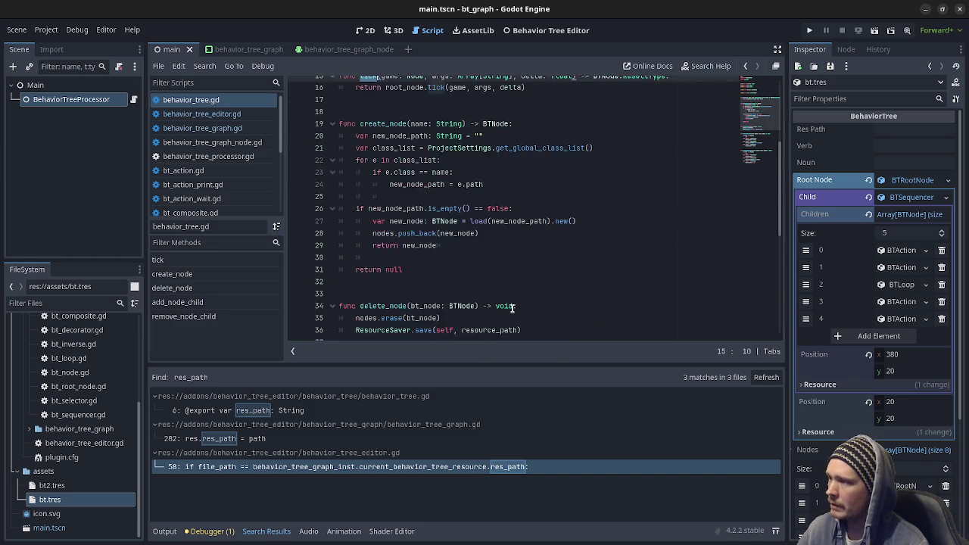
pyautogui.scroll(12, 513, 310)
pyautogui.scroll(5, 511, 309)
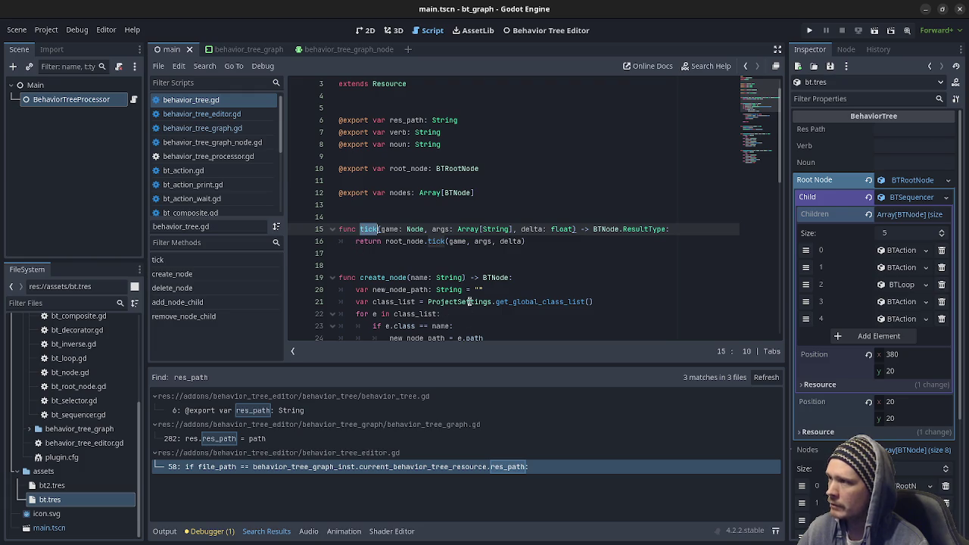
pyautogui.scroll(2, 469, 315)
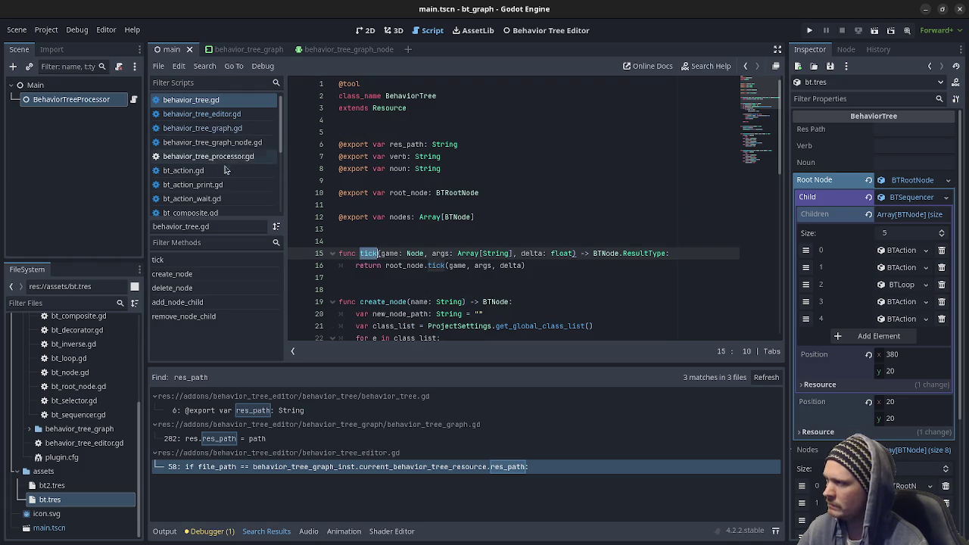
pyautogui.scroll(-2, 231, 165)
pyautogui.scroll(-2, 231, 167)
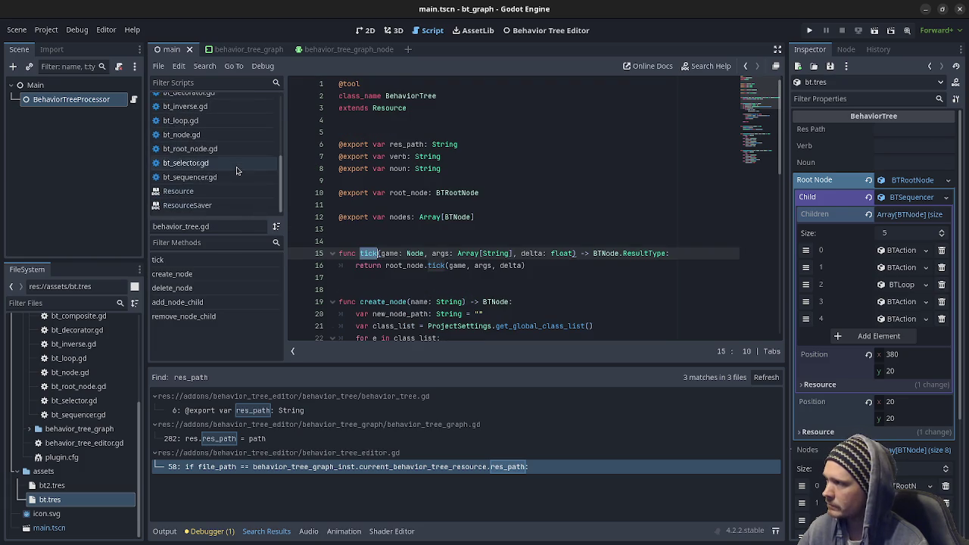
pyautogui.scroll(4, 235, 169)
pyautogui.click(134, 100)
pyautogui.scroll(5, 437, 215)
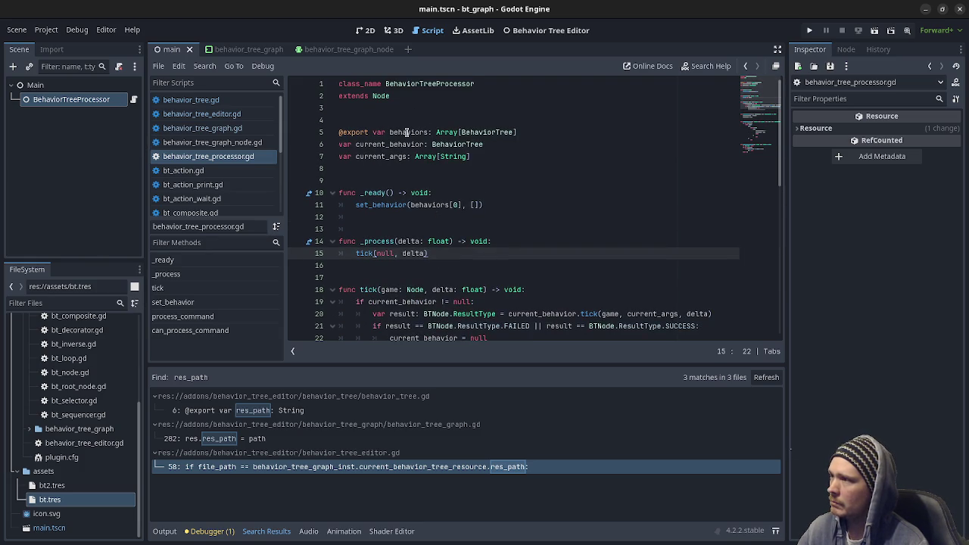
# Show bt.tres in the processor's Behaviors array and highlight current_behavior and current_args in its script
pyautogui.click(98, 101)
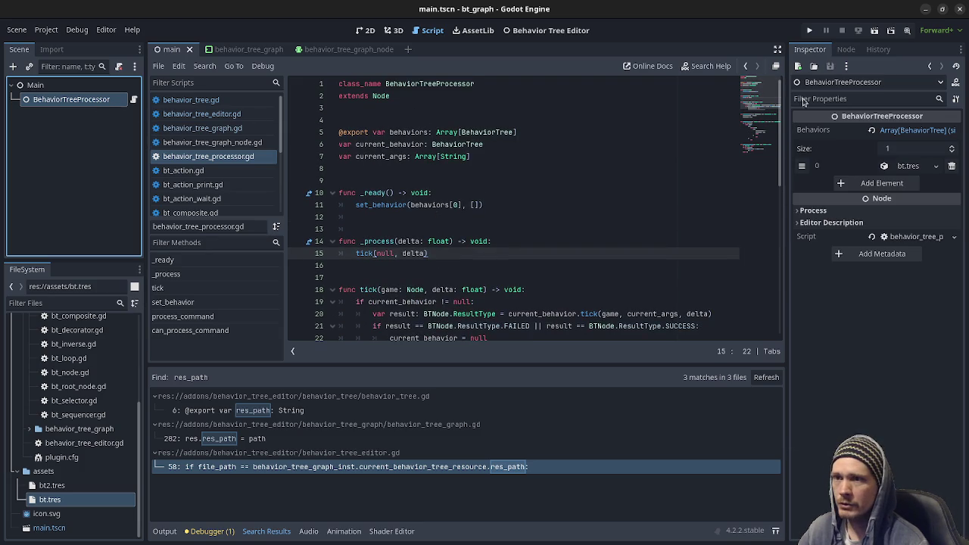
pyautogui.click(917, 131)
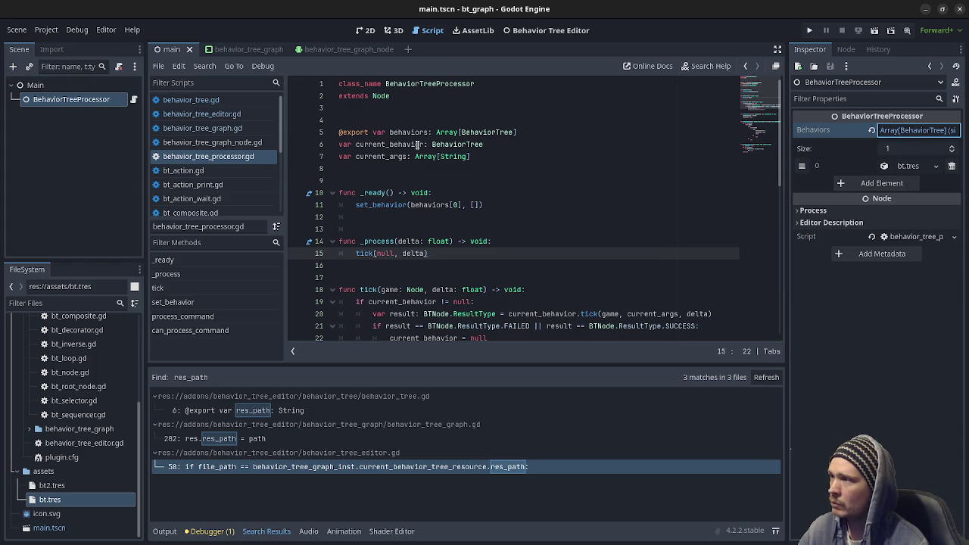
pyautogui.click(391, 144)
pyautogui.doubleClick(391, 143)
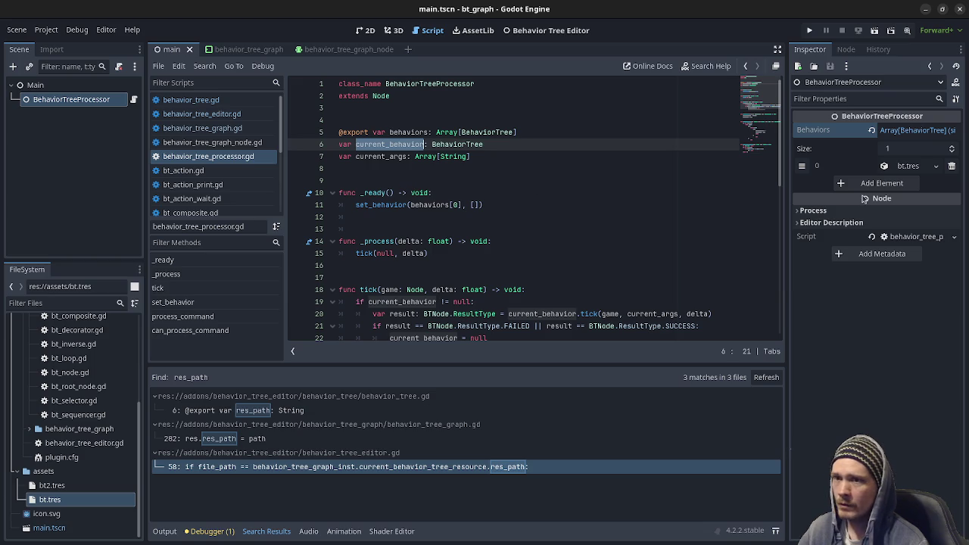
pyautogui.doubleClick(387, 156)
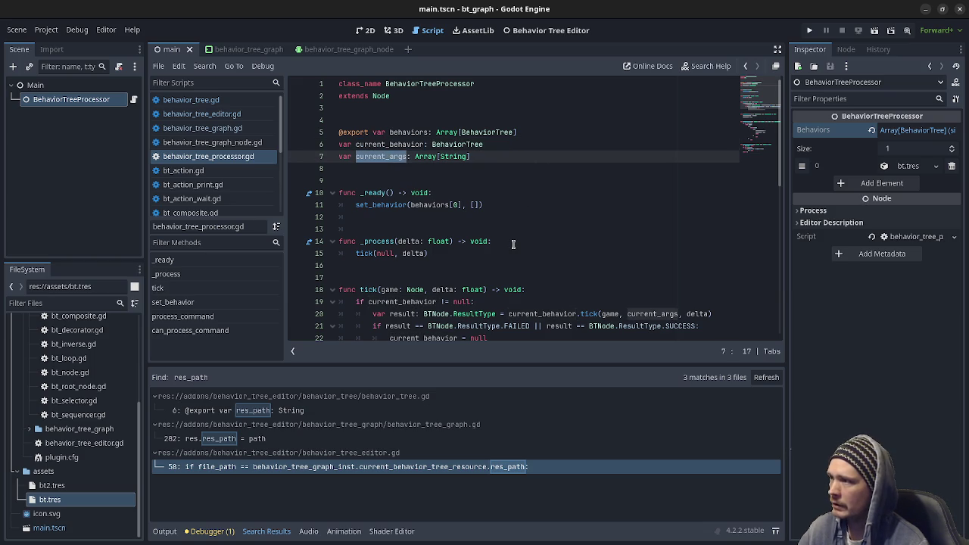
# Trace the processor's _process and tick functions, highlighting current_behavior, the behavior's tick call and result
pyautogui.scroll(-1, 416, 221)
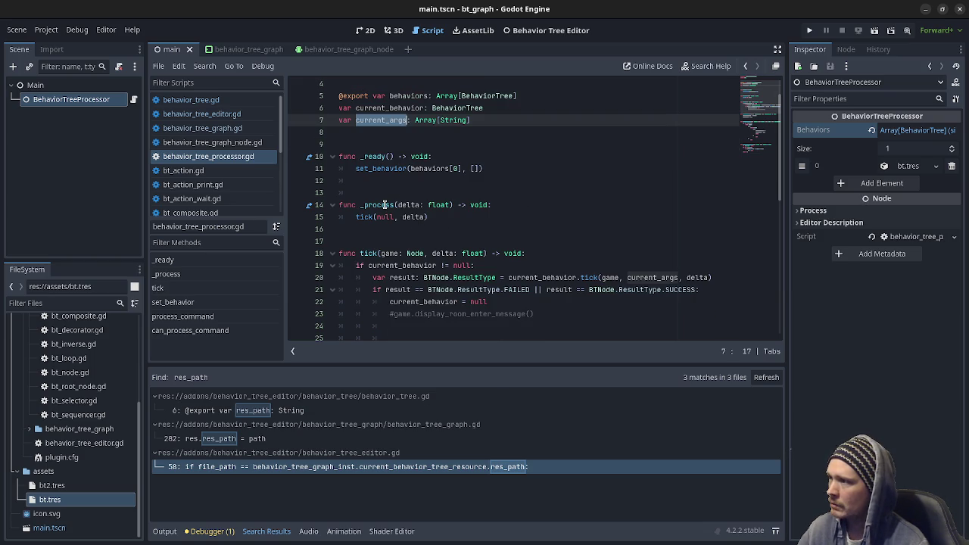
pyautogui.scroll(-1, 384, 204)
pyautogui.doubleClick(381, 168)
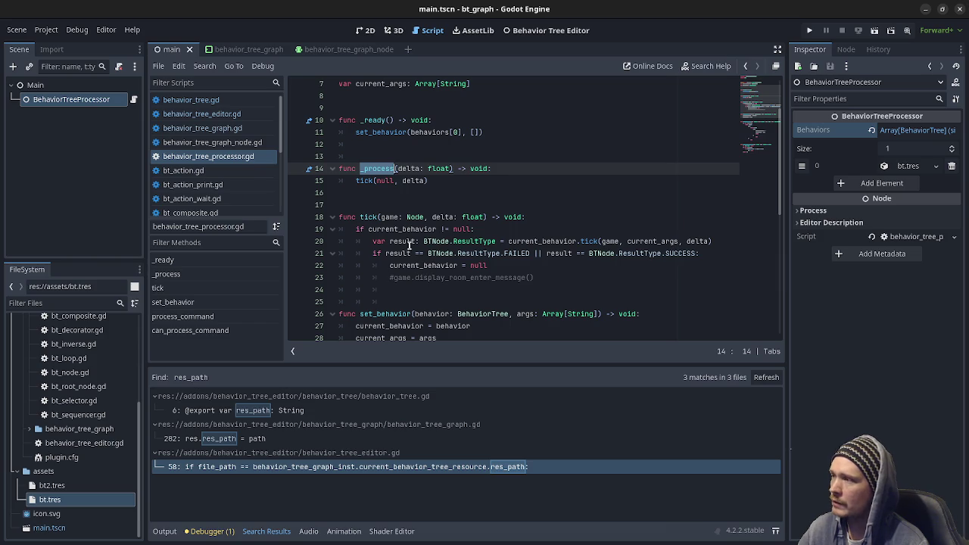
pyautogui.doubleClick(364, 180)
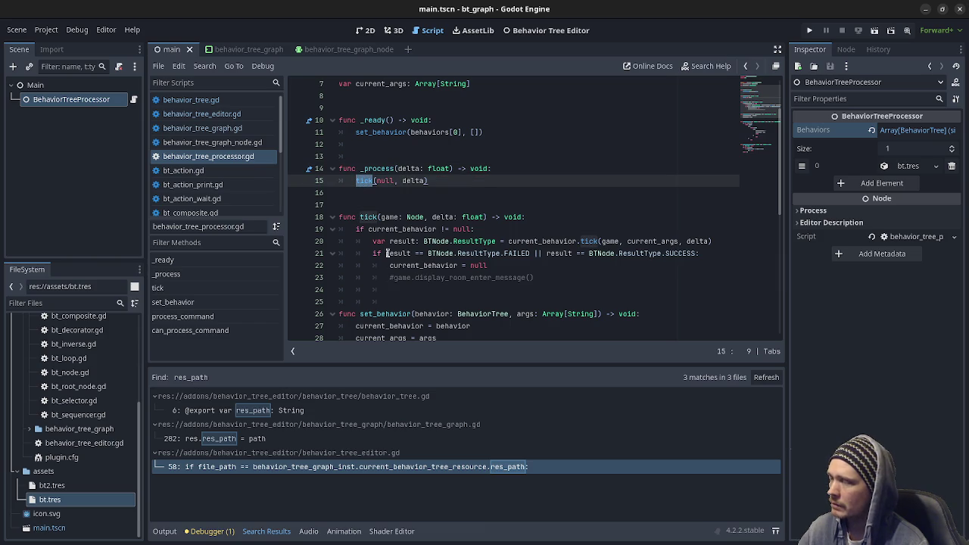
pyautogui.doubleClick(368, 217)
pyautogui.scroll(-1, 412, 242)
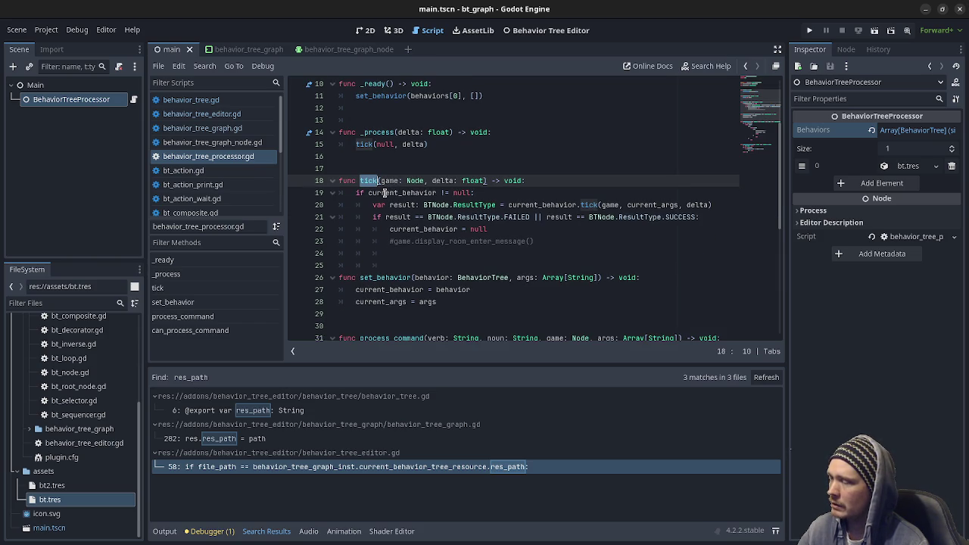
pyautogui.doubleClick(400, 194)
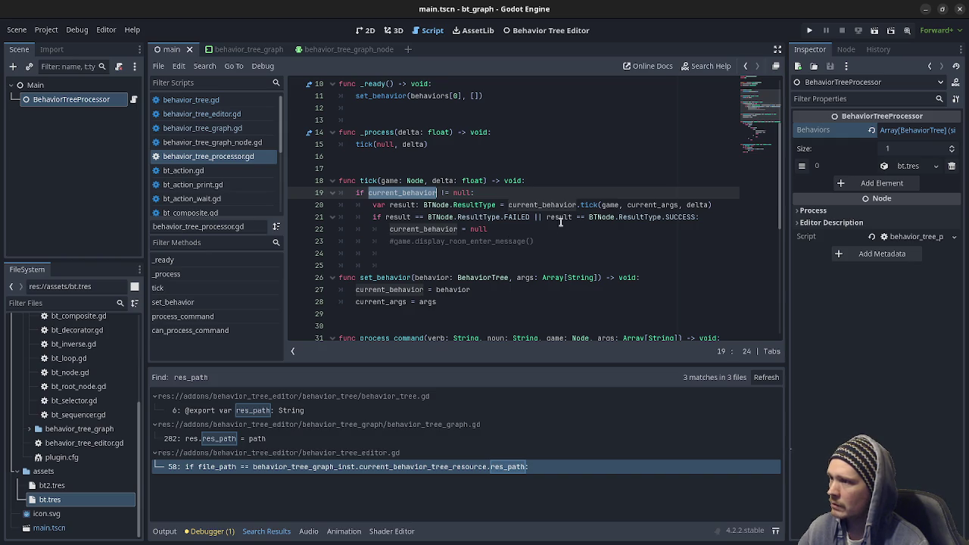
pyautogui.doubleClick(588, 205)
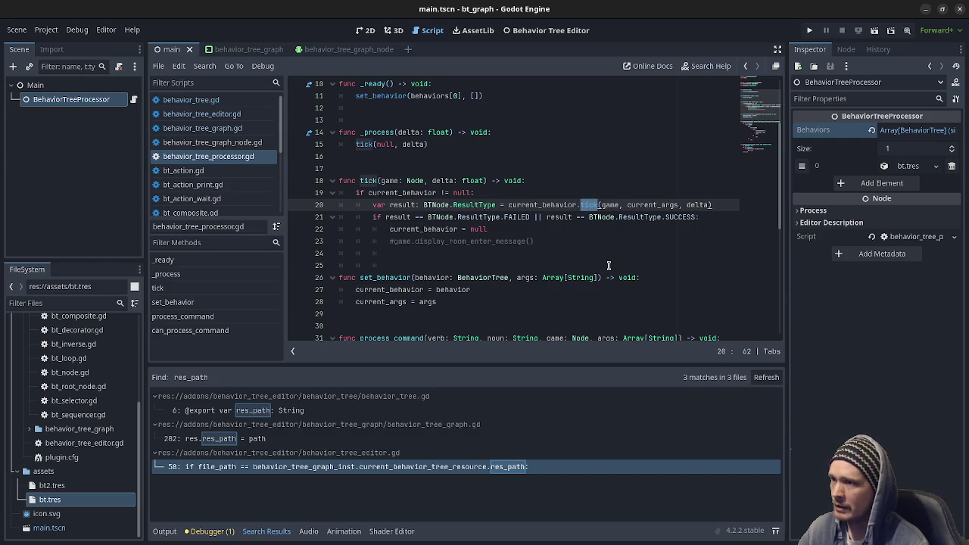
pyautogui.doubleClick(401, 205)
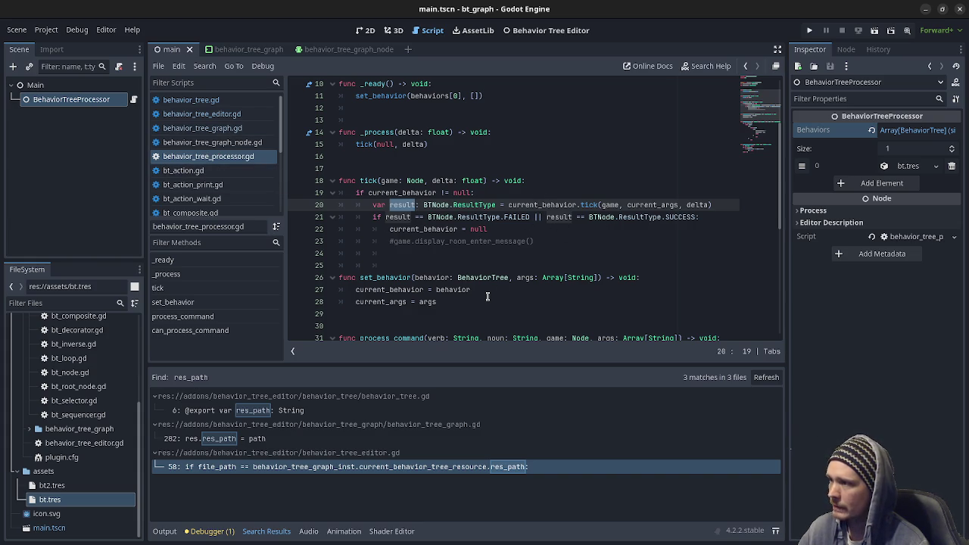
# Review process_command, then jump to the BehaviorTree tick function definition
pyautogui.scroll(-2, 423, 275)
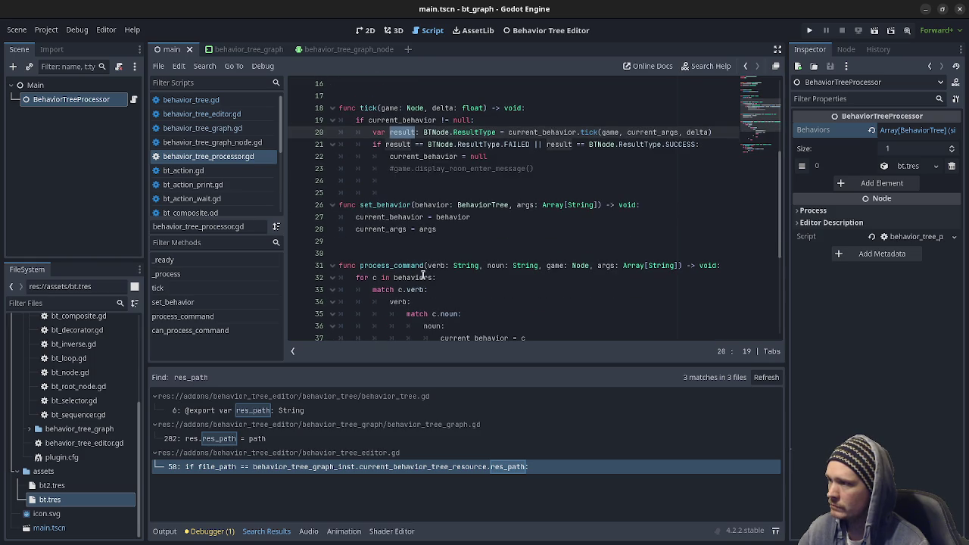
pyautogui.scroll(-1, 384, 212)
pyautogui.doubleClick(390, 229)
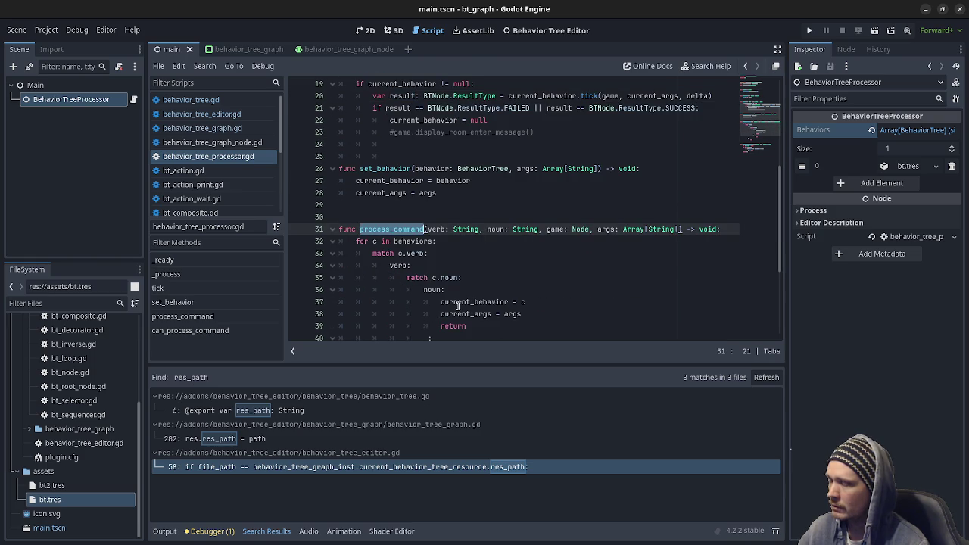
pyautogui.scroll(-5, 447, 287)
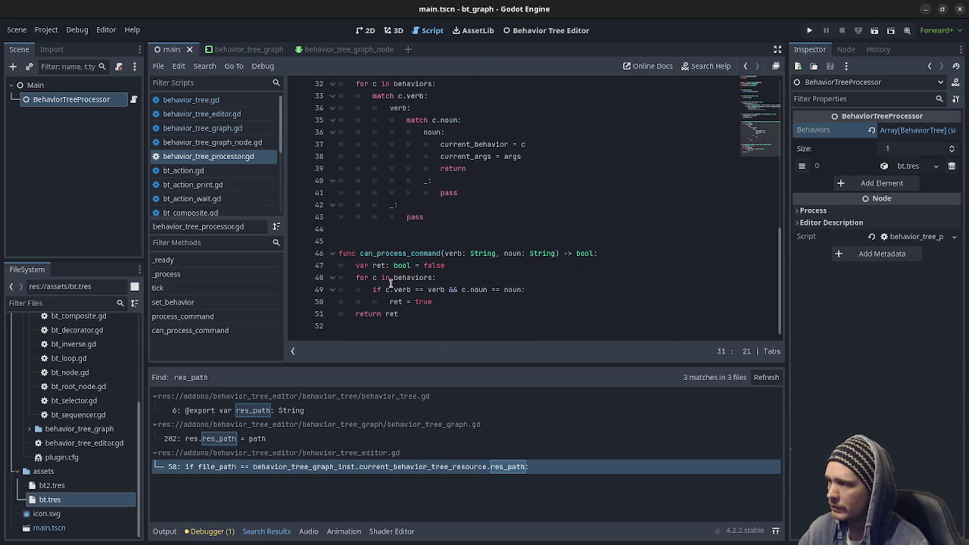
pyautogui.scroll(7, 399, 248)
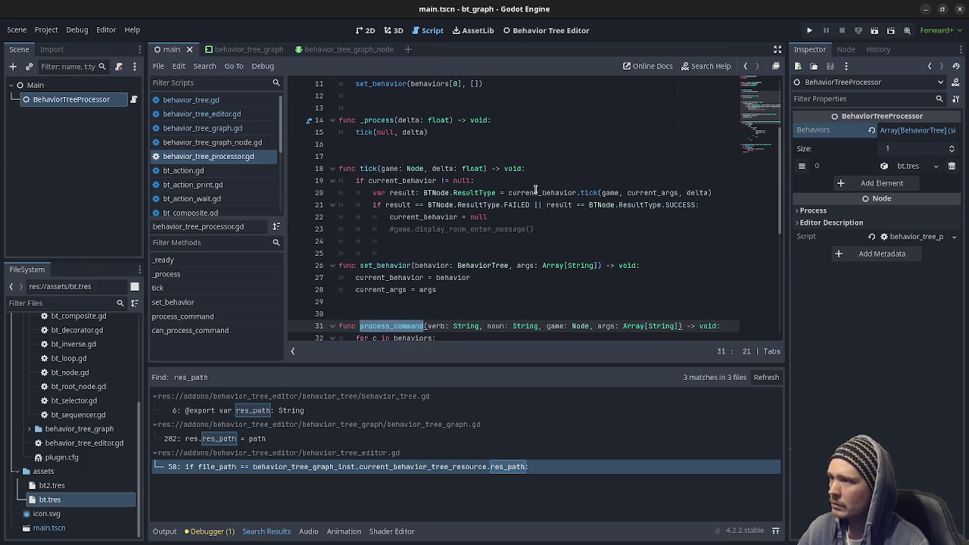
pyautogui.keyDown('ctrl'); pyautogui.click(580, 192); pyautogui.keyUp('ctrl')
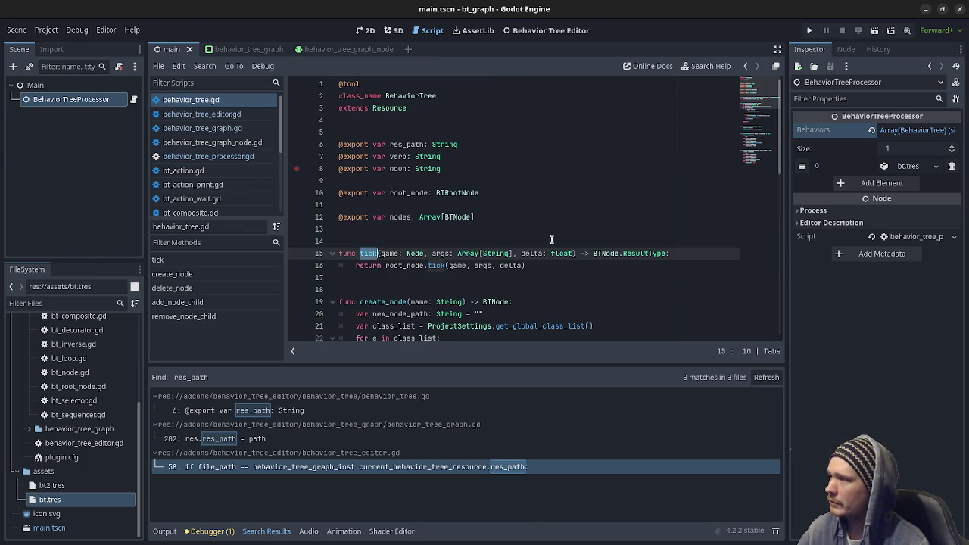
# Highlight root_node in the tick return, then view bt.tres and select its BTSequencer node
pyautogui.doubleClick(406, 265)
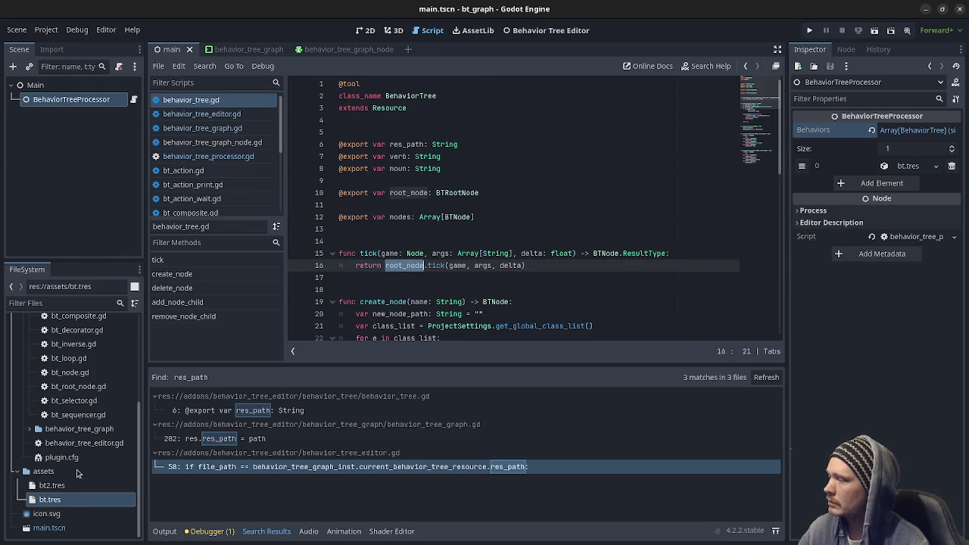
pyautogui.doubleClick(50, 498)
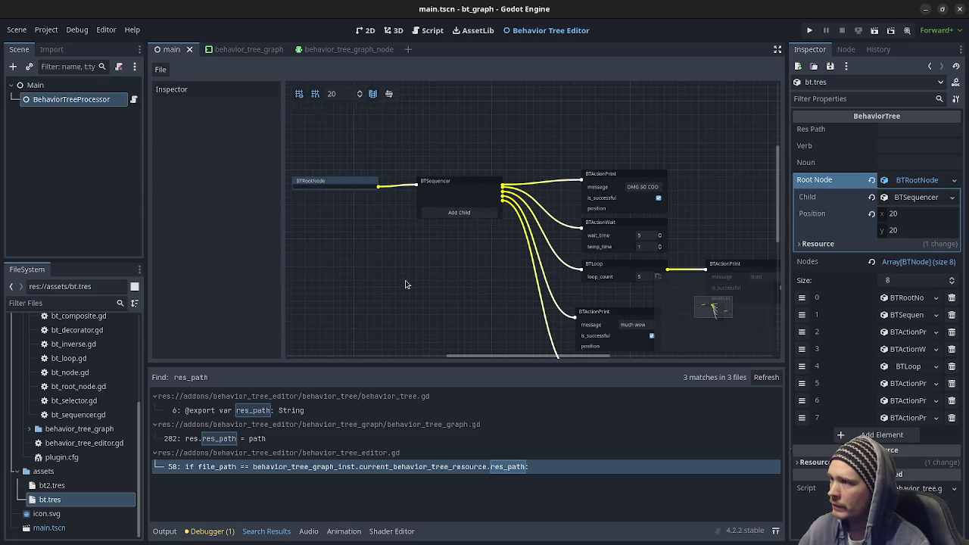
pyautogui.click(439, 190)
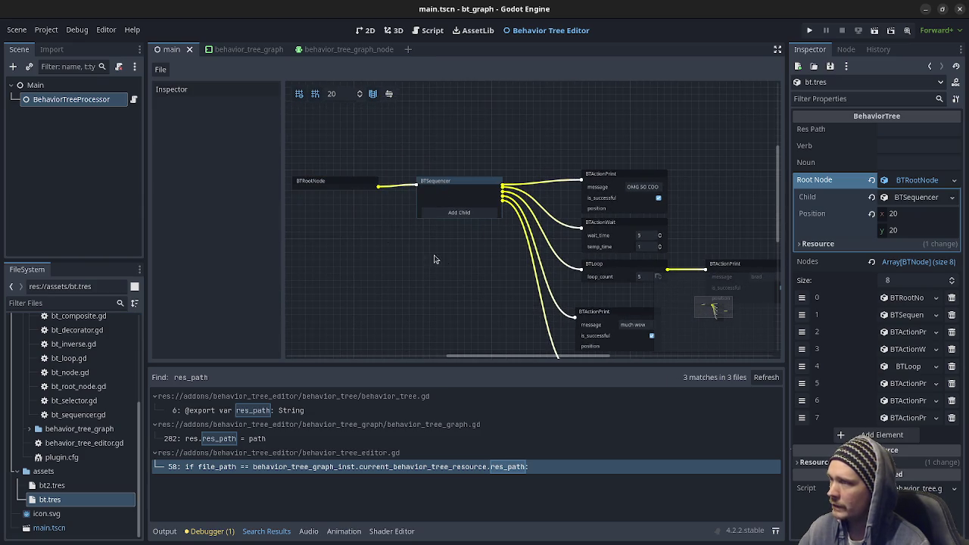
pyautogui.scroll(3, 74, 448)
pyautogui.scroll(3, 74, 451)
# Reopen behavior_tree.gd, trace root_node's tick call, and open bt_root_node.gd
pyautogui.doubleClick(85, 385)
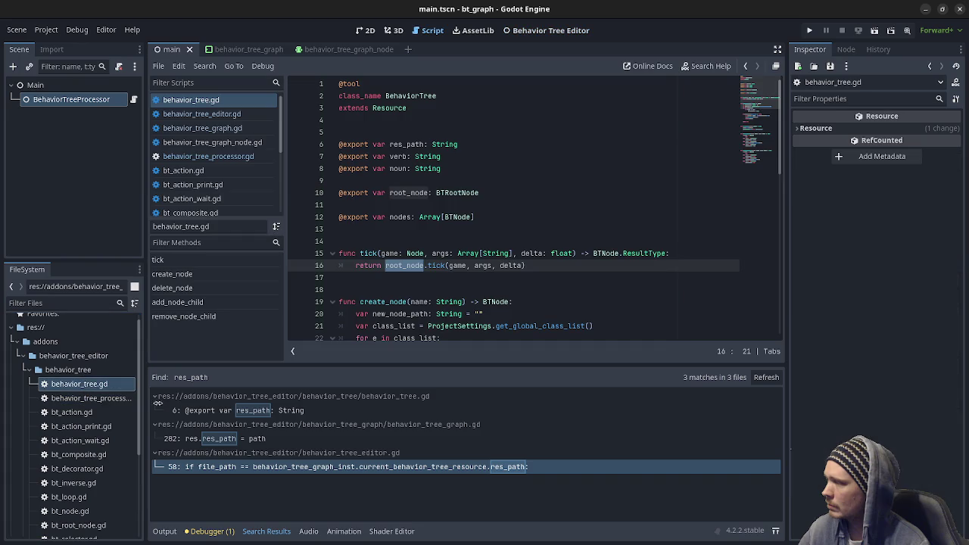
pyautogui.doubleClick(433, 266)
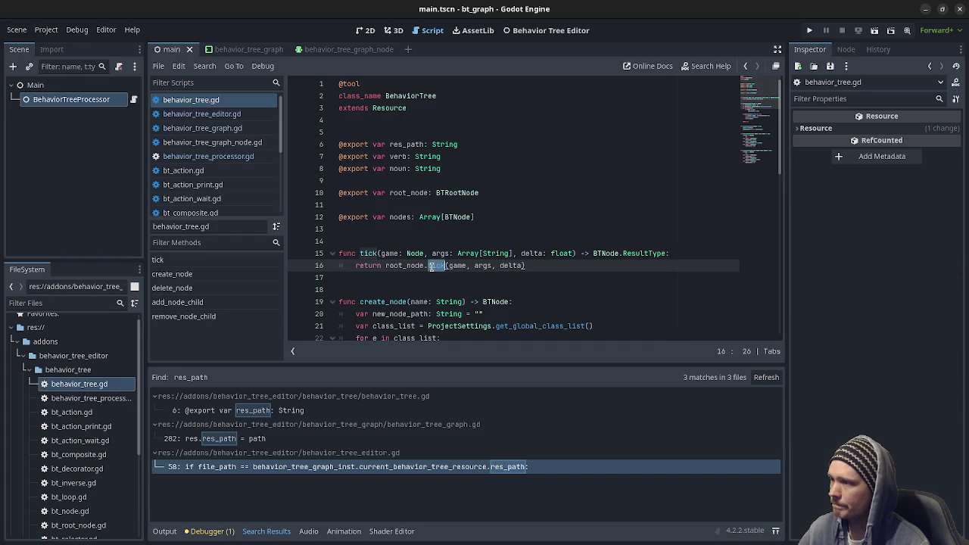
pyautogui.click(406, 266)
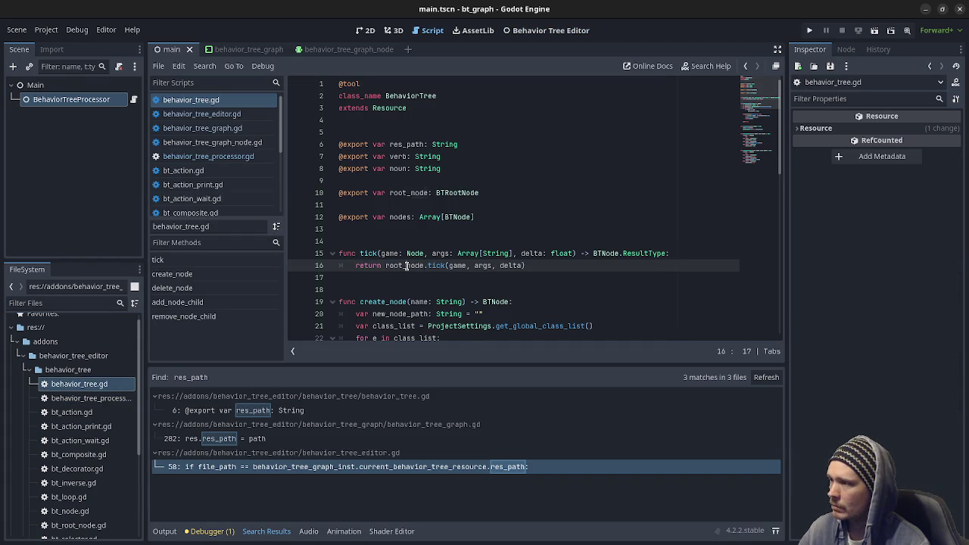
pyautogui.doubleClick(406, 265)
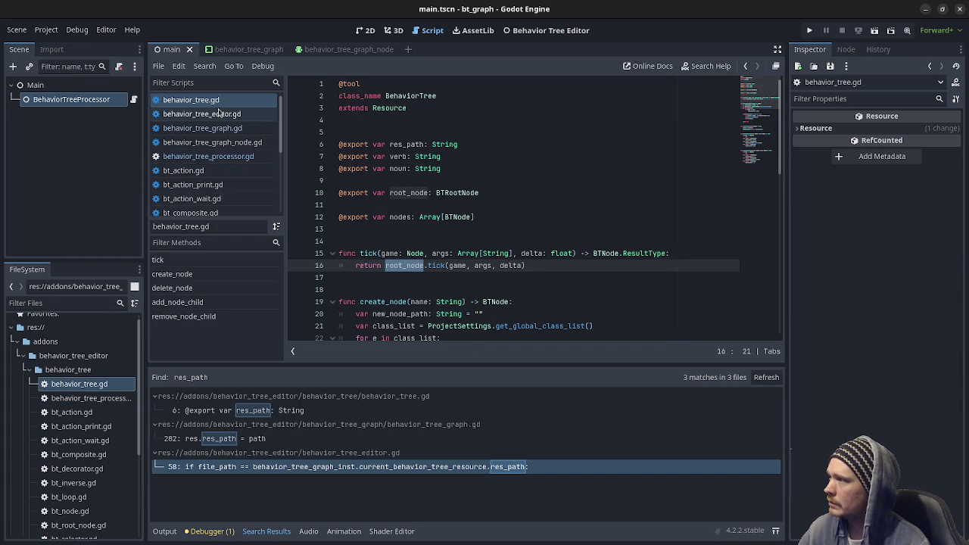
pyautogui.scroll(-2, 221, 163)
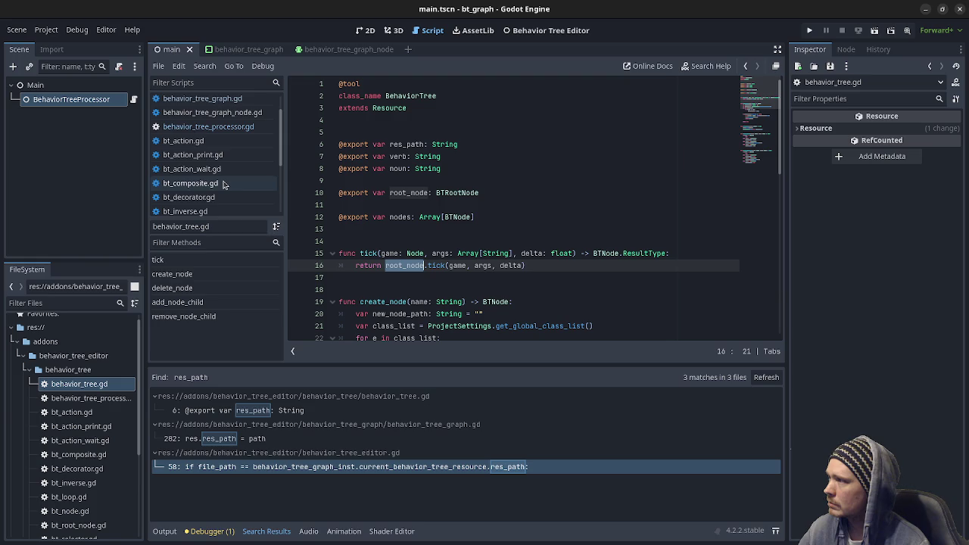
pyautogui.scroll(-3, 216, 185)
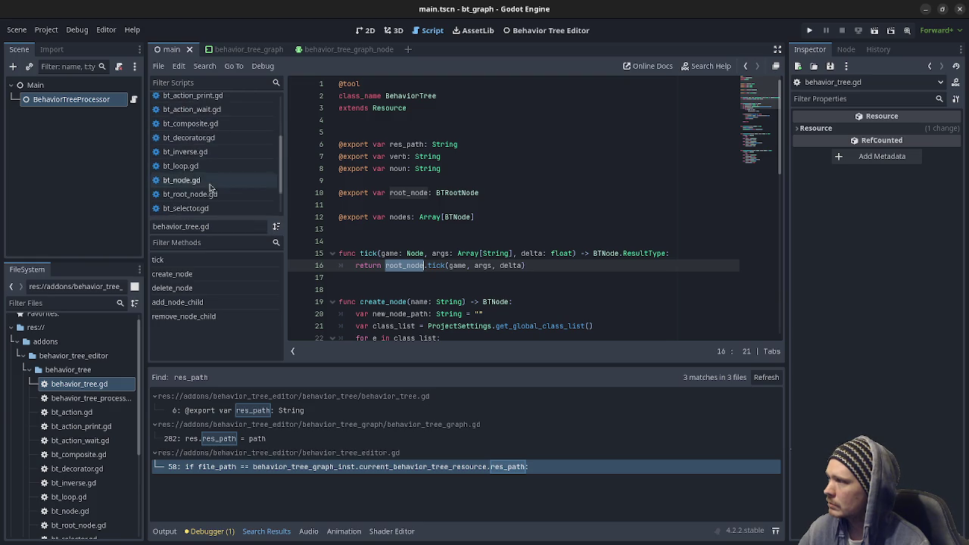
pyautogui.scroll(-2, 211, 186)
pyautogui.click(211, 164)
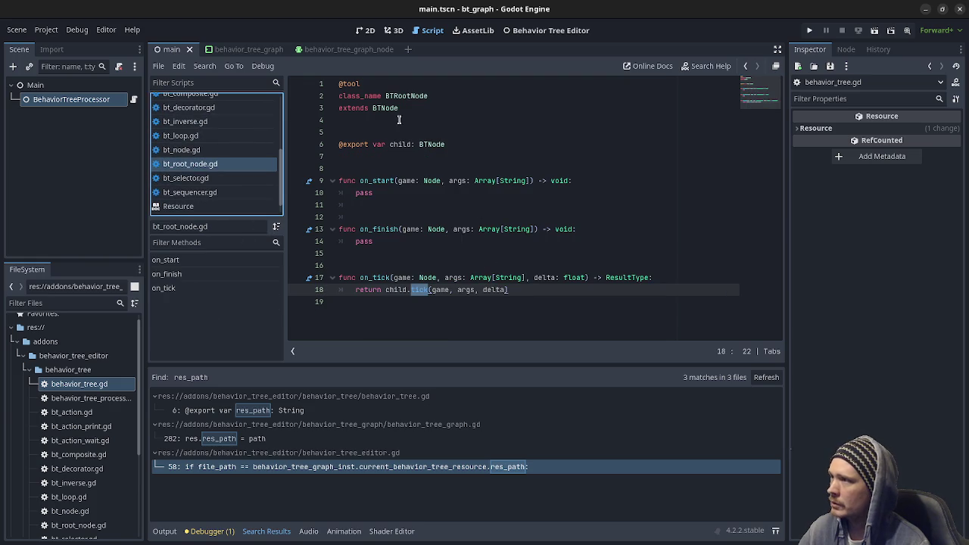
# Open bt_node.gd from the BTNode base class reference and read its tick function
pyautogui.click(381, 108)
pyautogui.click(186, 150)
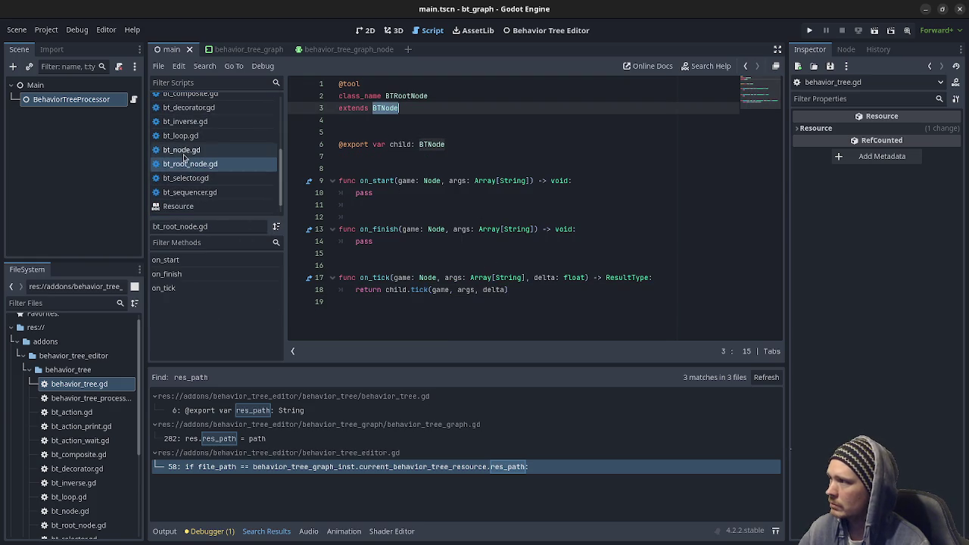
pyautogui.scroll(-2, 378, 218)
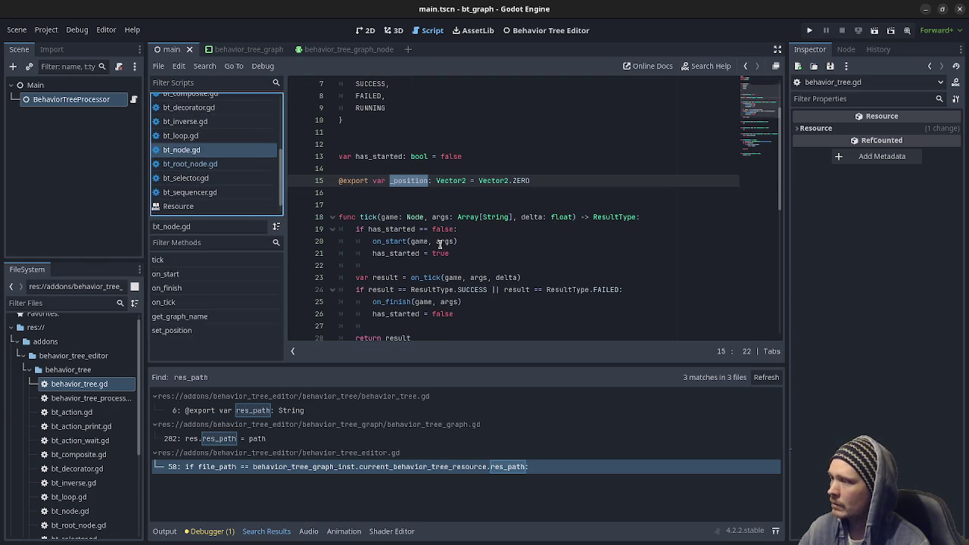
pyautogui.click(378, 217)
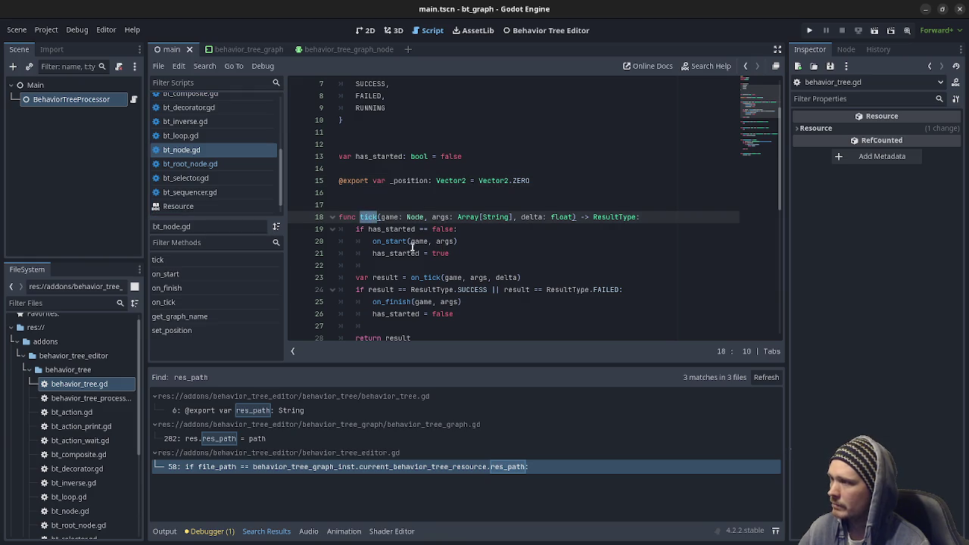
pyautogui.scroll(-1, 507, 250)
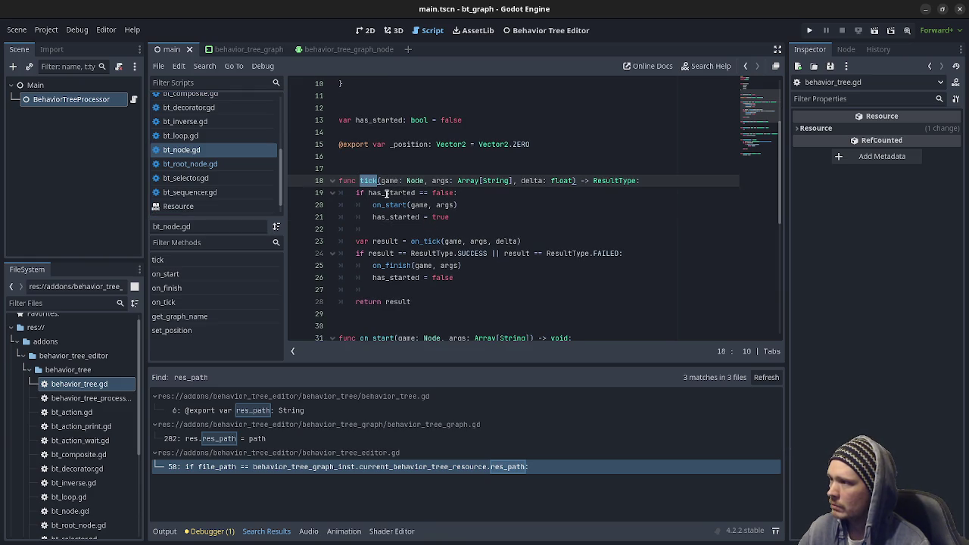
pyautogui.scroll(-3, 421, 240)
pyautogui.scroll(-1, 421, 241)
pyautogui.scroll(2, 421, 242)
# Examine BTNode's on_start, on_finish and on_tick definitions and the result check in tick
pyautogui.doubleClick(374, 266)
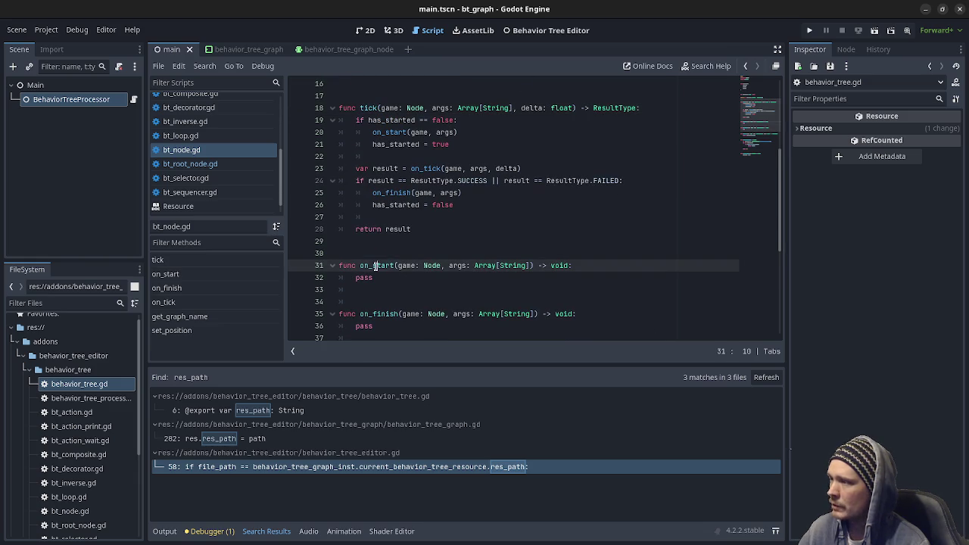
pyautogui.doubleClick(381, 314)
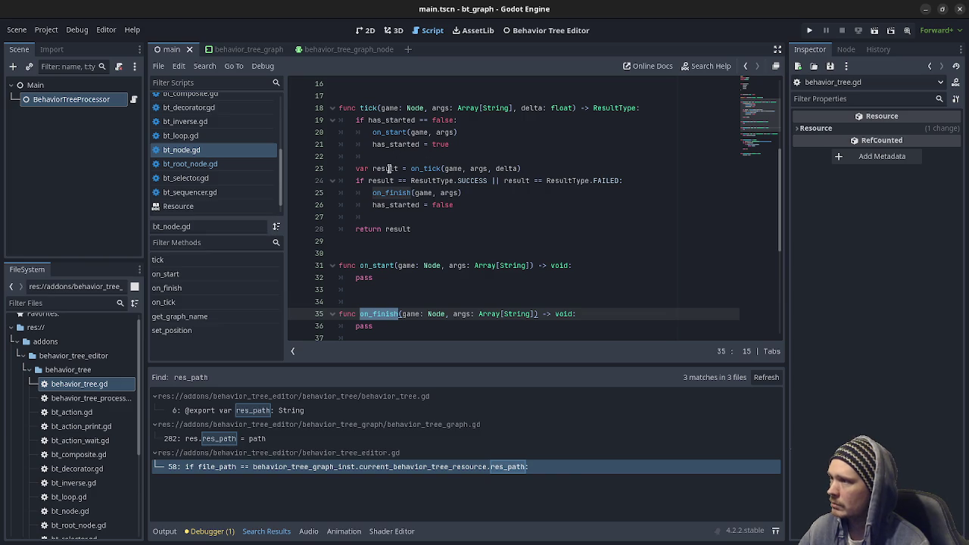
pyautogui.doubleClick(429, 169)
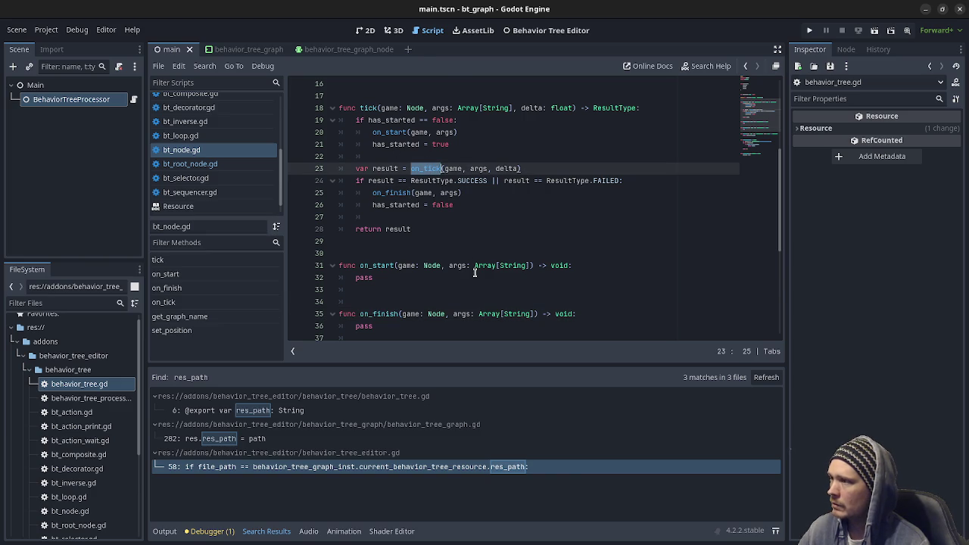
pyautogui.scroll(-3, 475, 273)
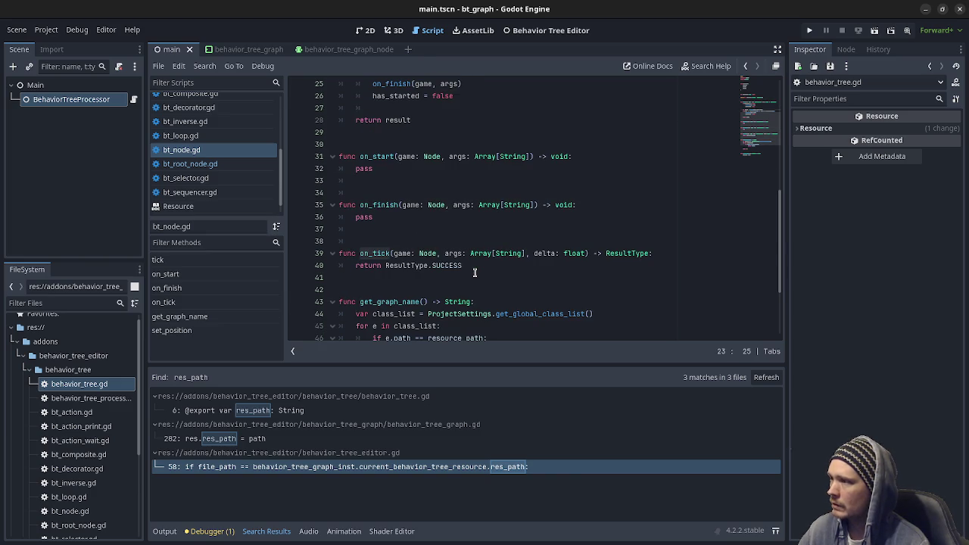
pyautogui.click(436, 266)
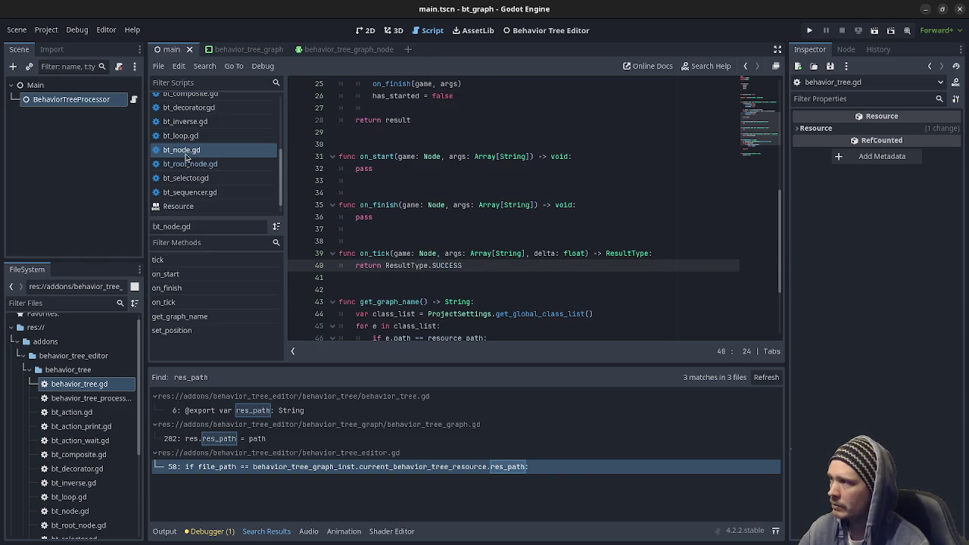
pyautogui.moveTo(470, 265); pyautogui.dragTo(382, 253)
pyautogui.click(477, 264)
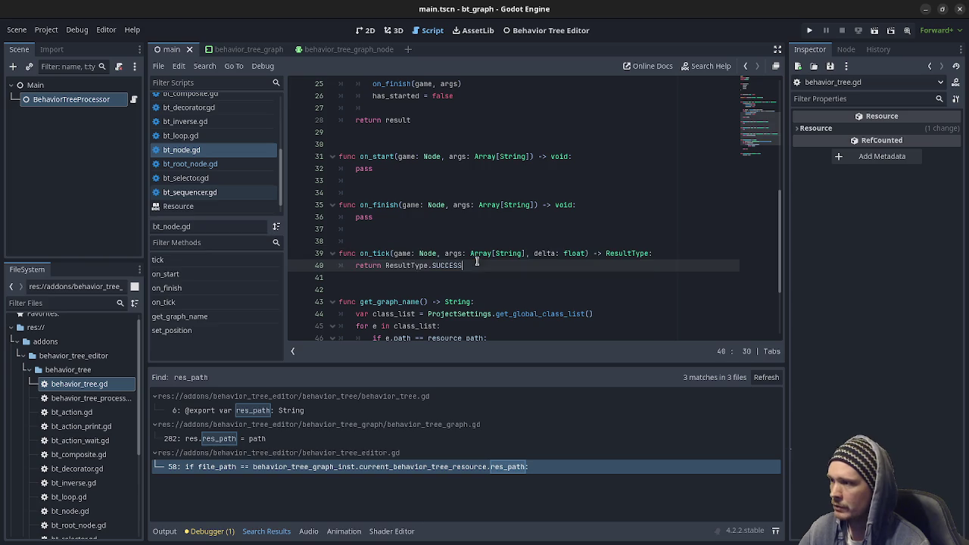
pyautogui.scroll(-3, 471, 300)
pyautogui.scroll(8, 471, 300)
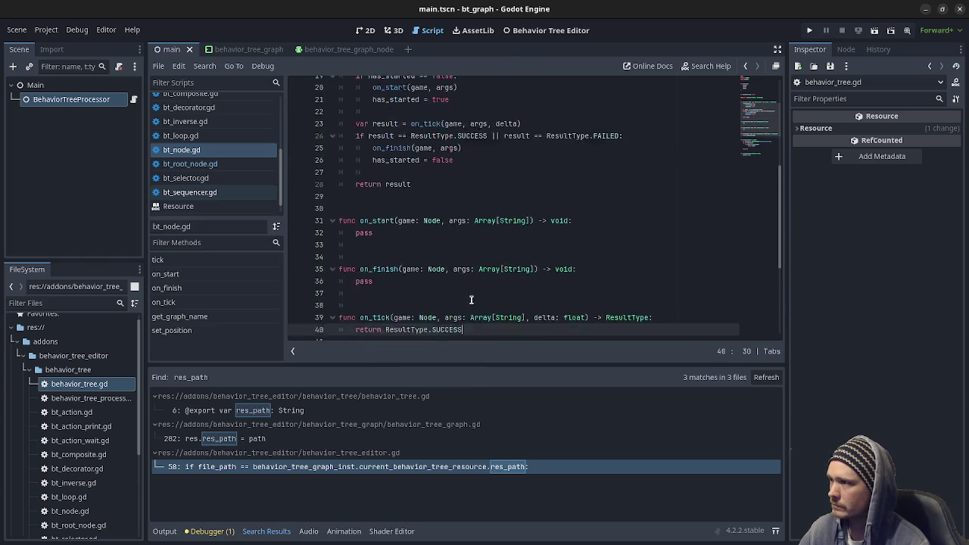
pyautogui.click(425, 232)
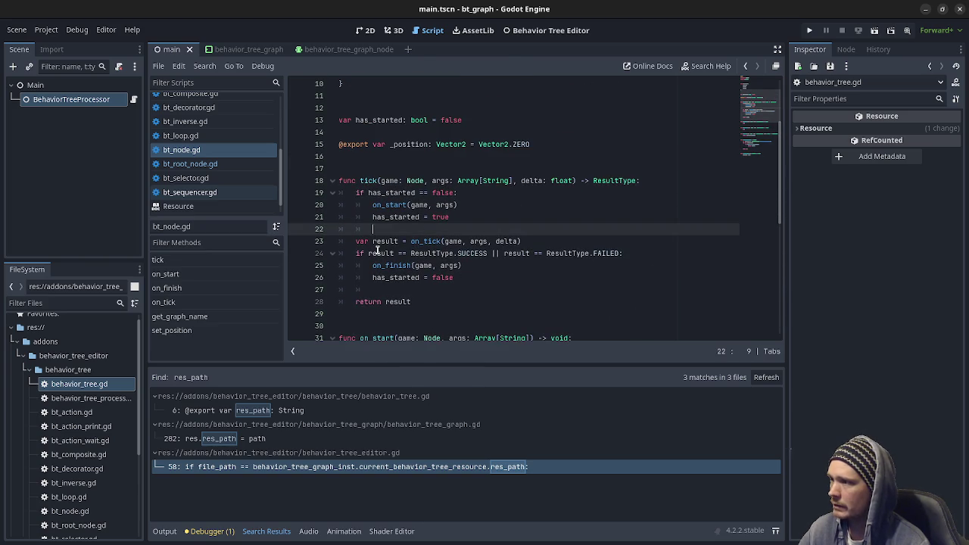
pyautogui.click(378, 253)
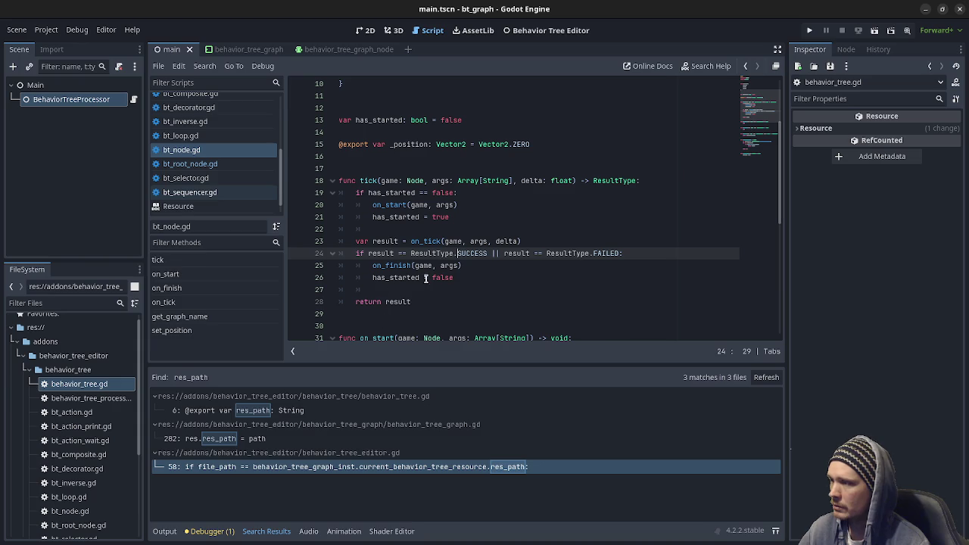
# Review the ResultType enum values RUNNING and FAILED and the return result line
pyautogui.click(182, 150)
pyautogui.scroll(3, 378, 147)
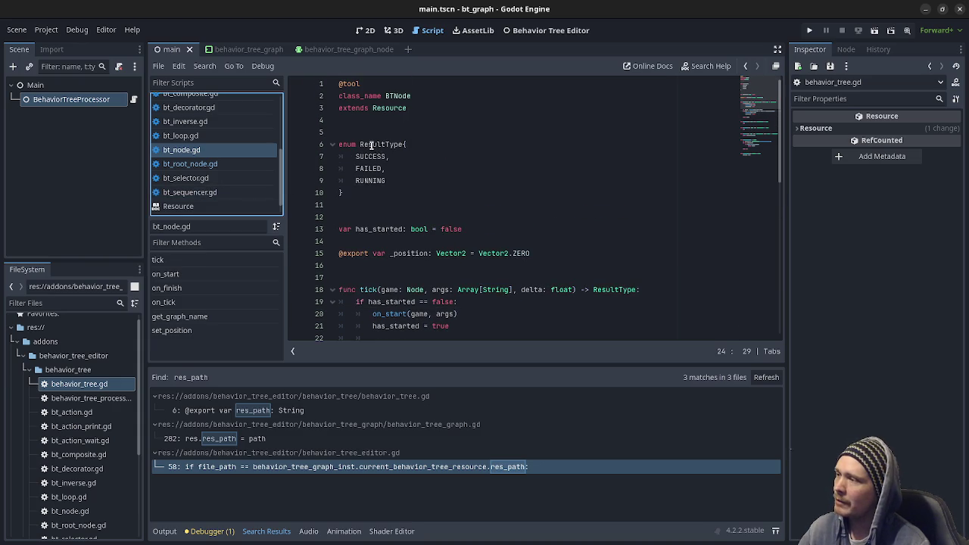
pyautogui.doubleClick(375, 183)
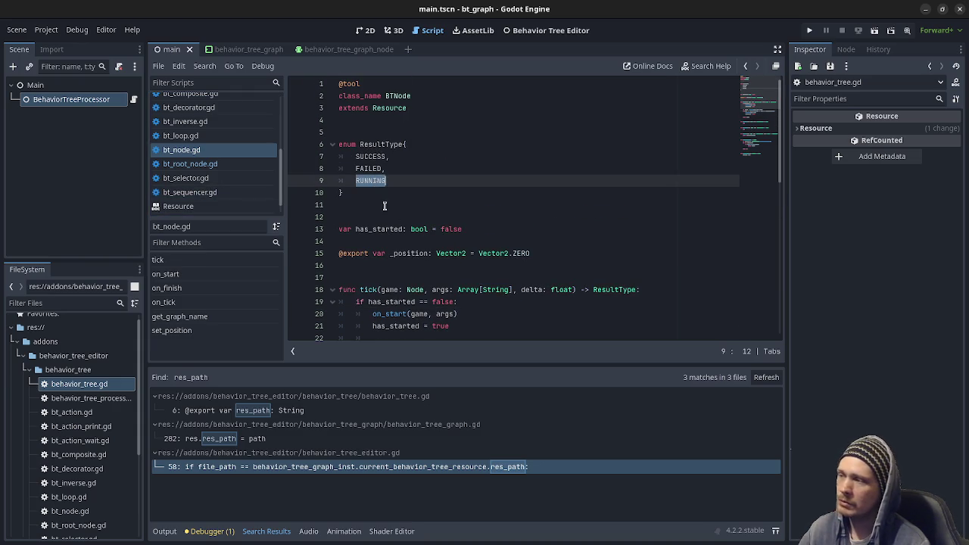
pyautogui.click(366, 156)
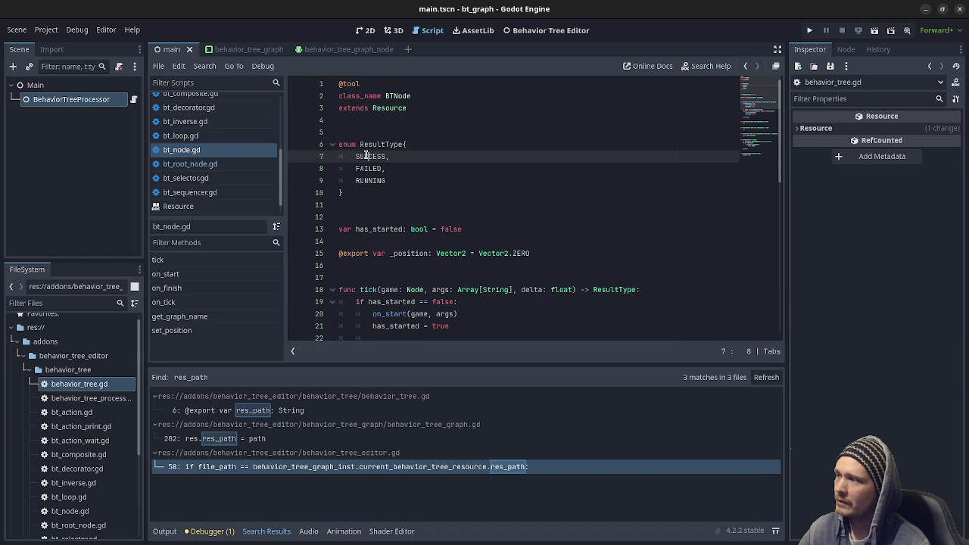
pyautogui.doubleClick(369, 168)
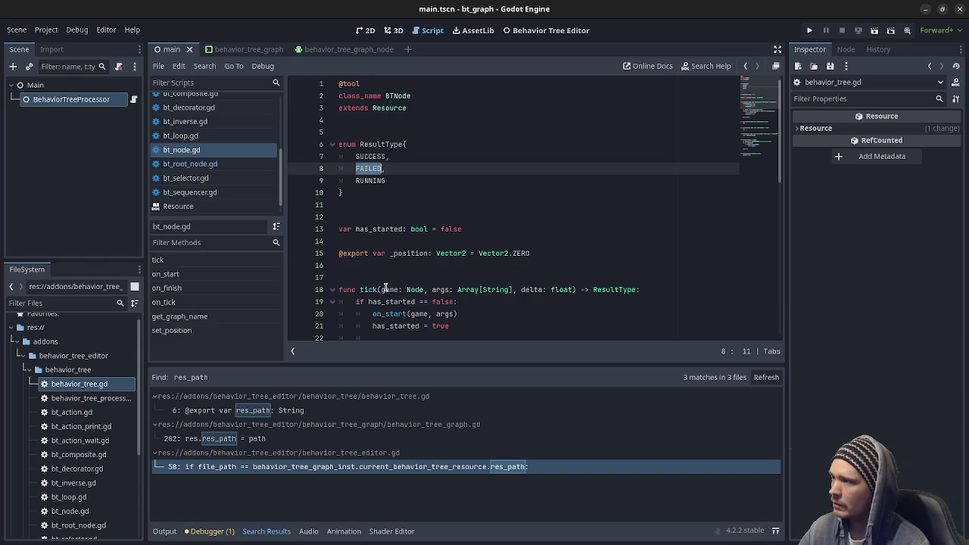
pyautogui.click(351, 168)
pyautogui.doubleClick(373, 181)
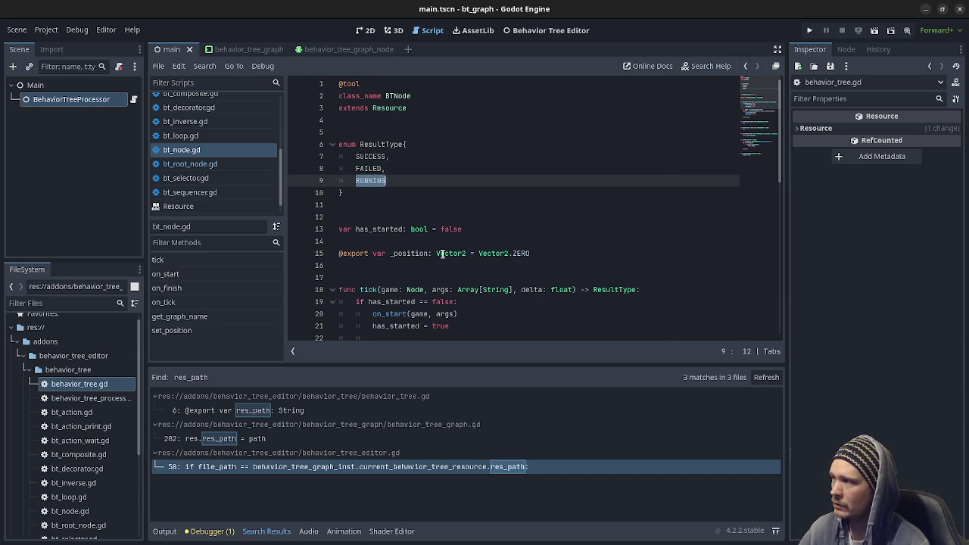
pyautogui.click(369, 182)
pyautogui.scroll(-3, 430, 286)
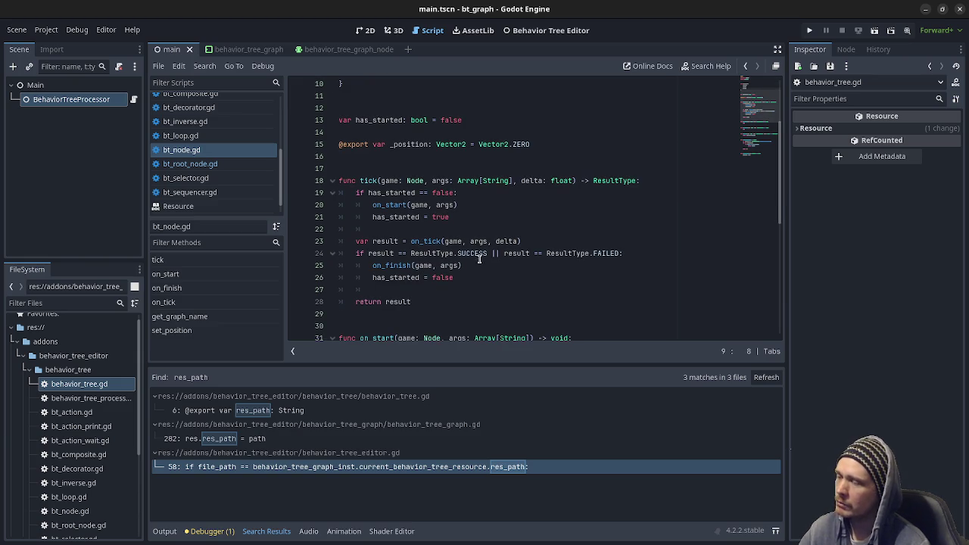
pyautogui.click(406, 303)
pyautogui.scroll(3, 199, 172)
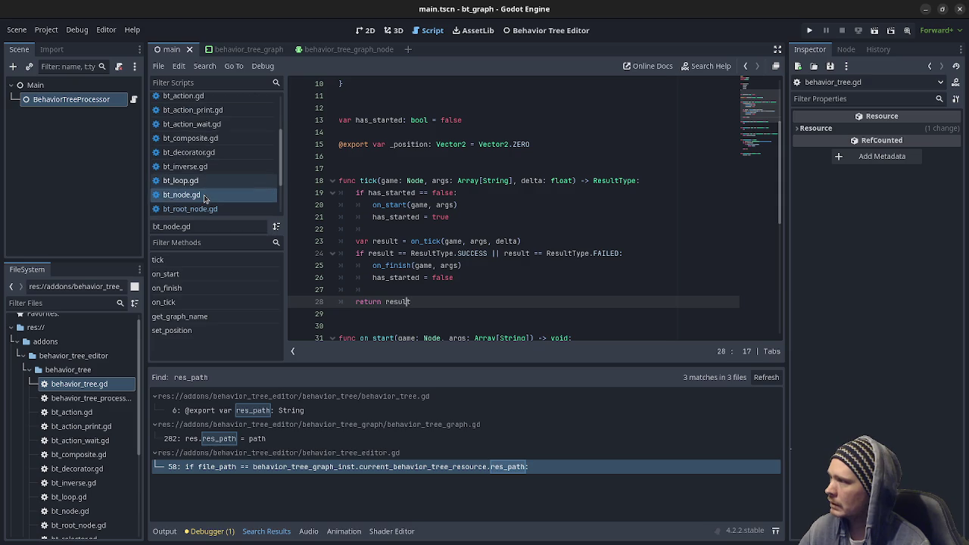
pyautogui.scroll(-1, 204, 195)
# Open bt_root_node.gd and trace its BTNode child export and the child call in on_tick
pyautogui.click(204, 194)
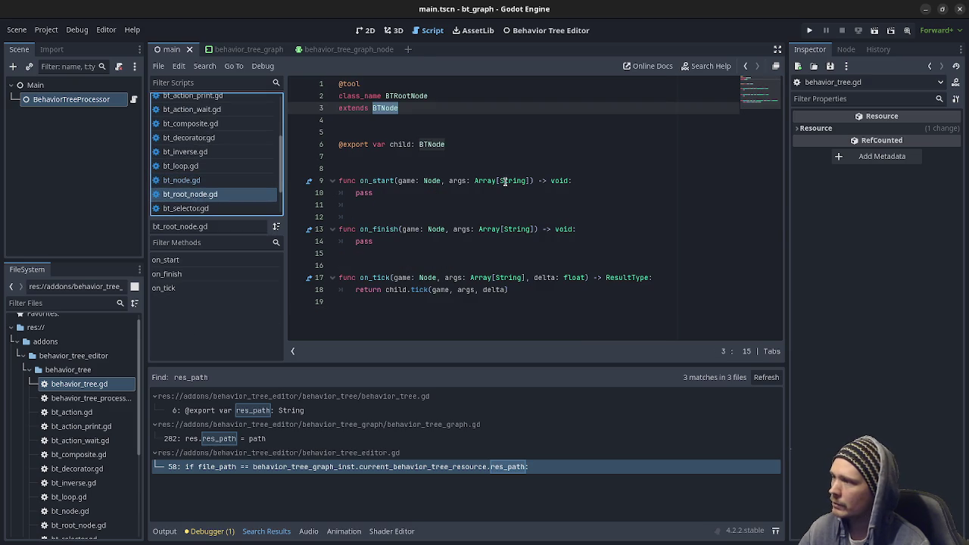
pyautogui.click(398, 146)
pyautogui.doubleClick(430, 144)
pyautogui.doubleClick(399, 291)
pyautogui.click(394, 290)
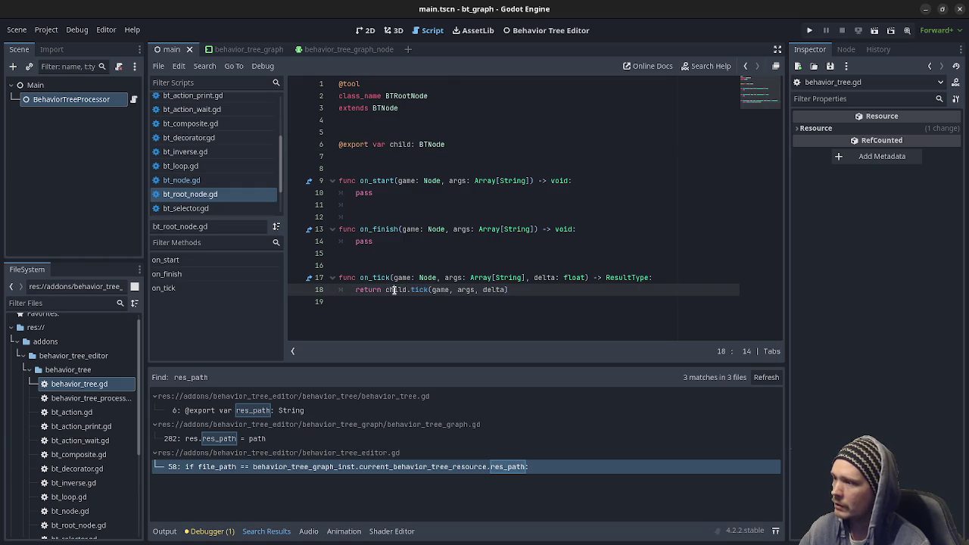
pyautogui.scroll(-1, 189, 181)
pyautogui.click(193, 192)
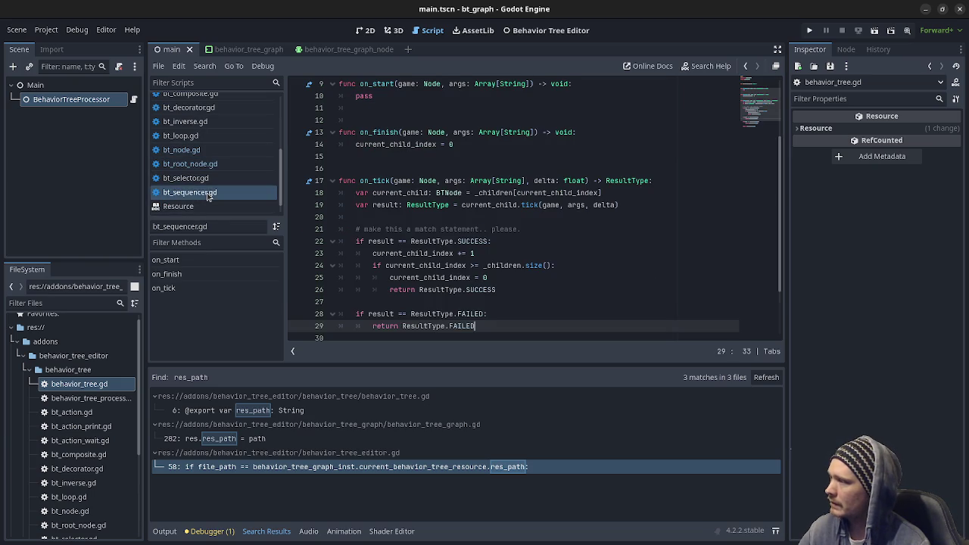
pyautogui.scroll(3, 447, 239)
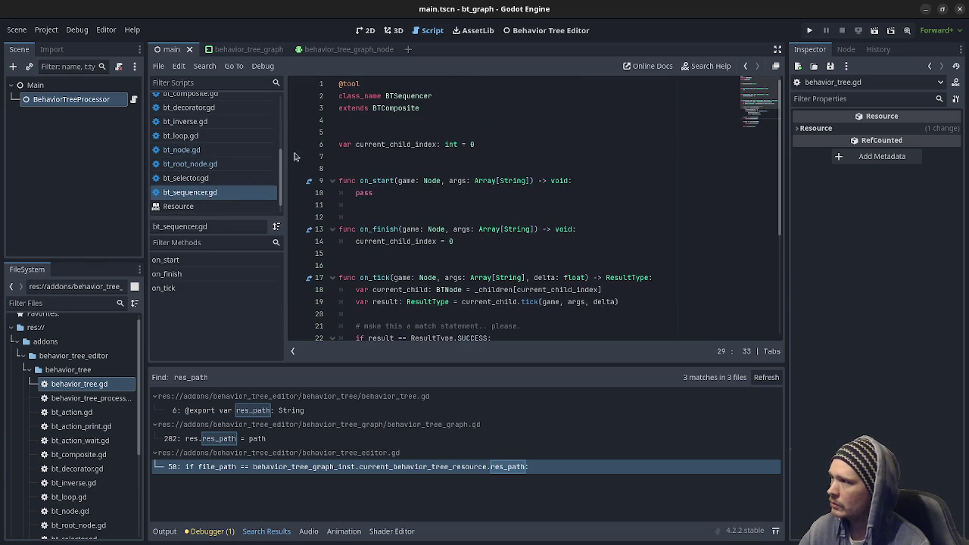
pyautogui.scroll(3, 205, 182)
pyautogui.click(191, 170)
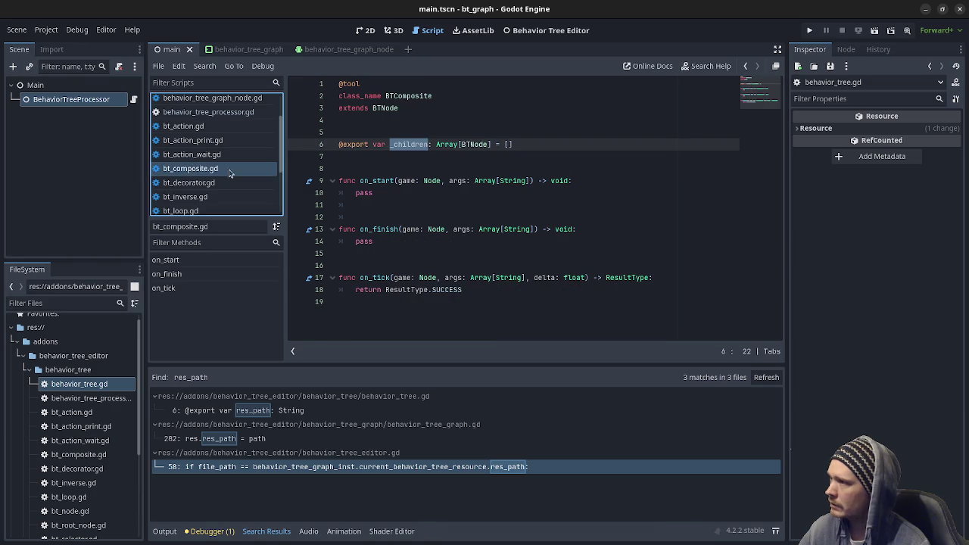
pyautogui.doubleClick(387, 96)
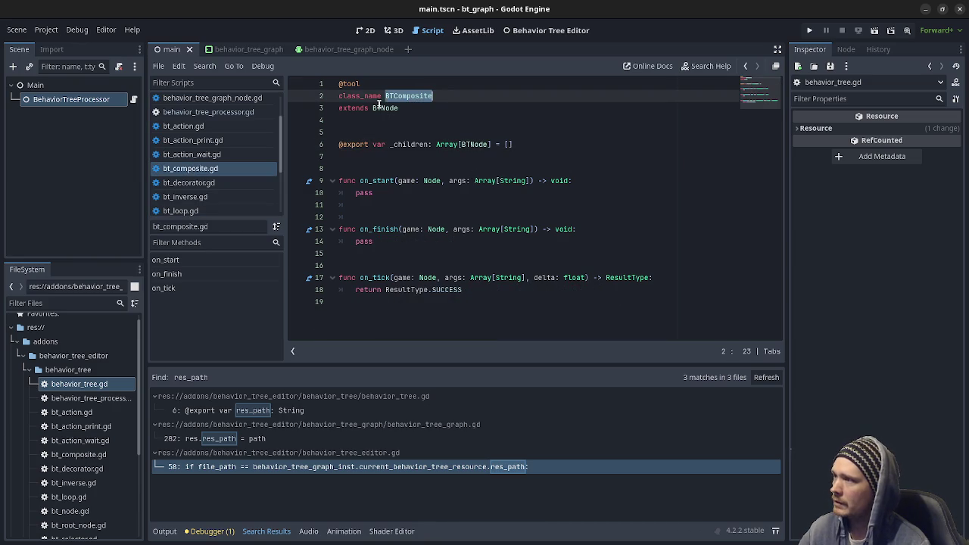
pyautogui.doubleClick(384, 108)
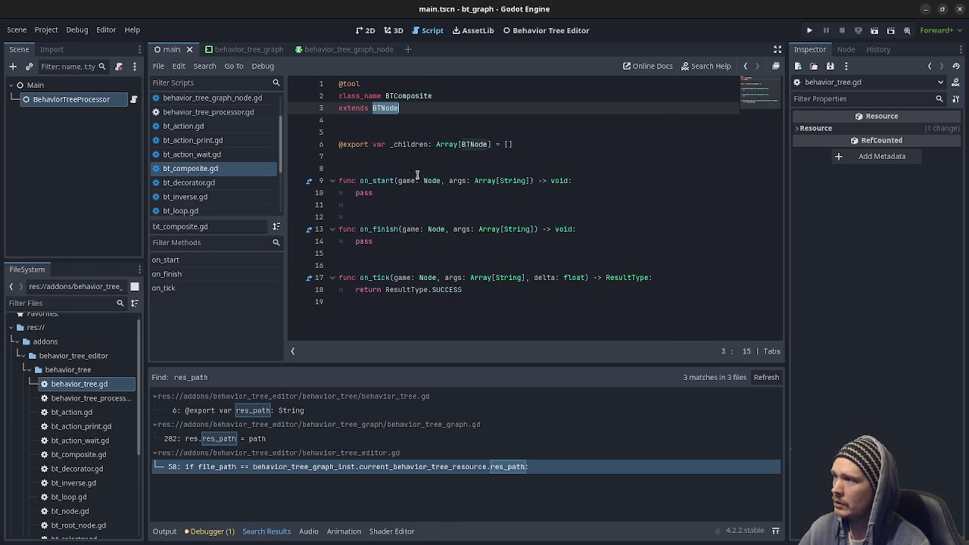
pyautogui.click(407, 144)
pyautogui.doubleClick(409, 144)
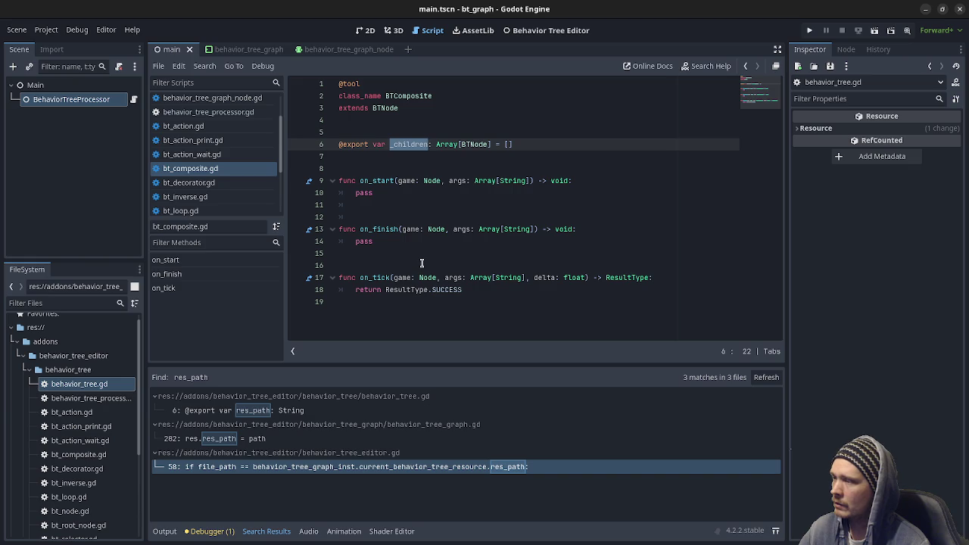
pyautogui.click(467, 290)
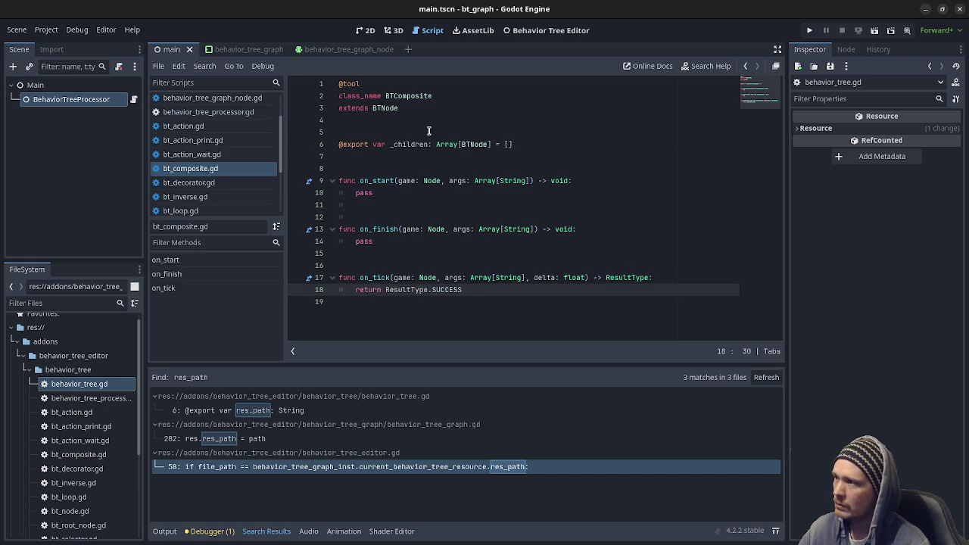
pyautogui.scroll(-4, 227, 167)
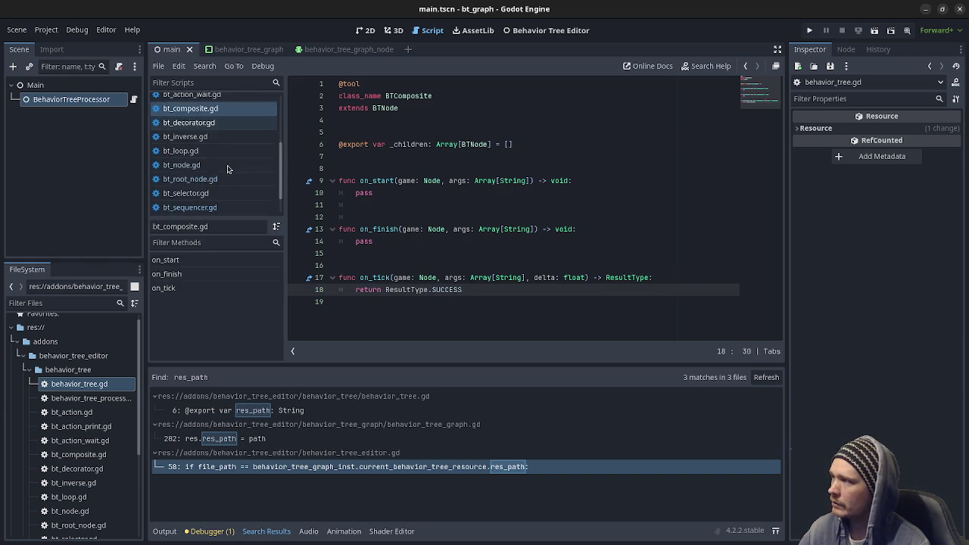
pyautogui.click(202, 180)
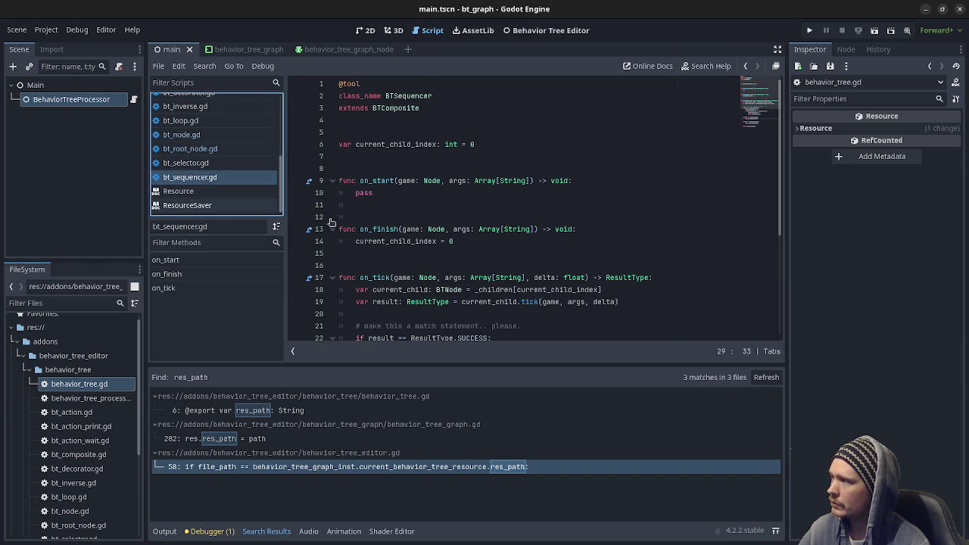
pyautogui.doubleClick(400, 108)
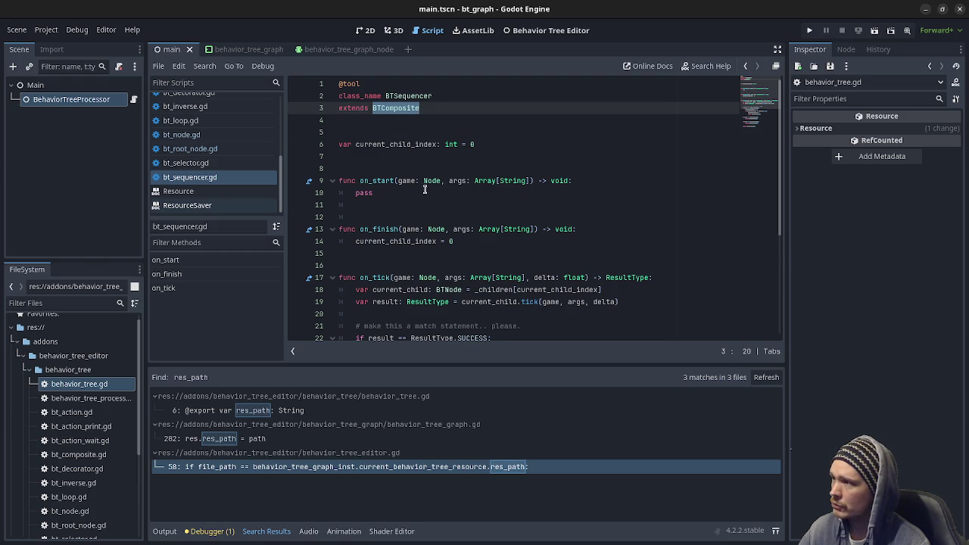
pyautogui.scroll(-1, 425, 193)
pyautogui.scroll(1, 426, 192)
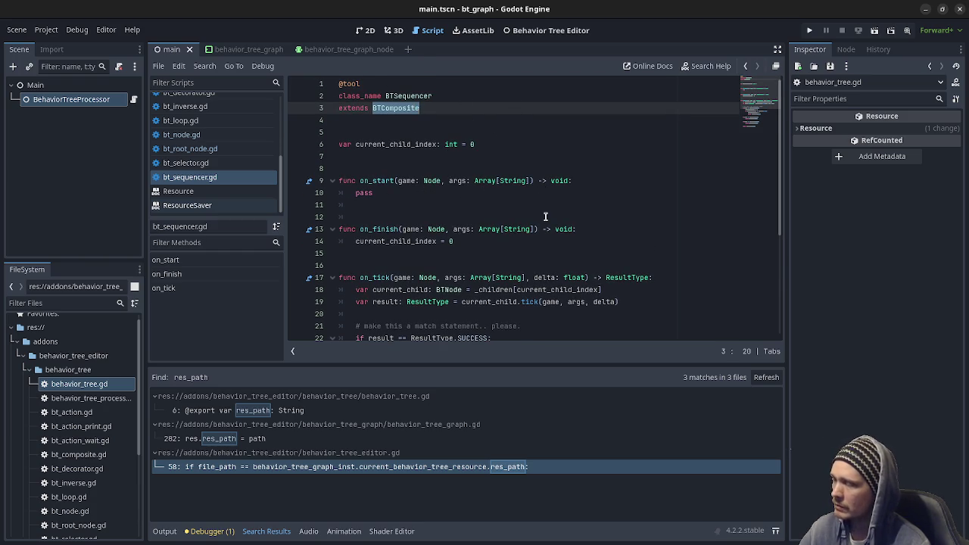
pyautogui.scroll(-2, 545, 217)
pyautogui.scroll(-3, 414, 259)
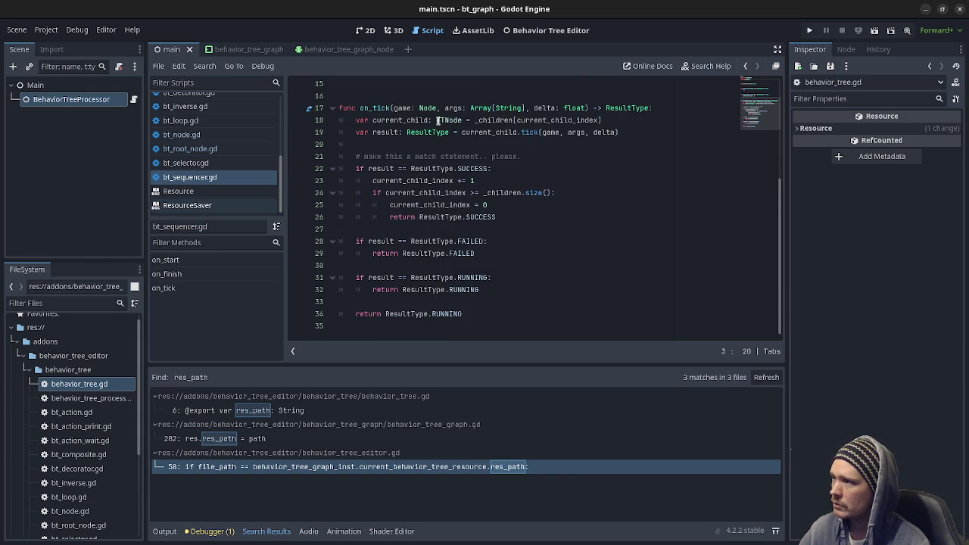
pyautogui.click(521, 132)
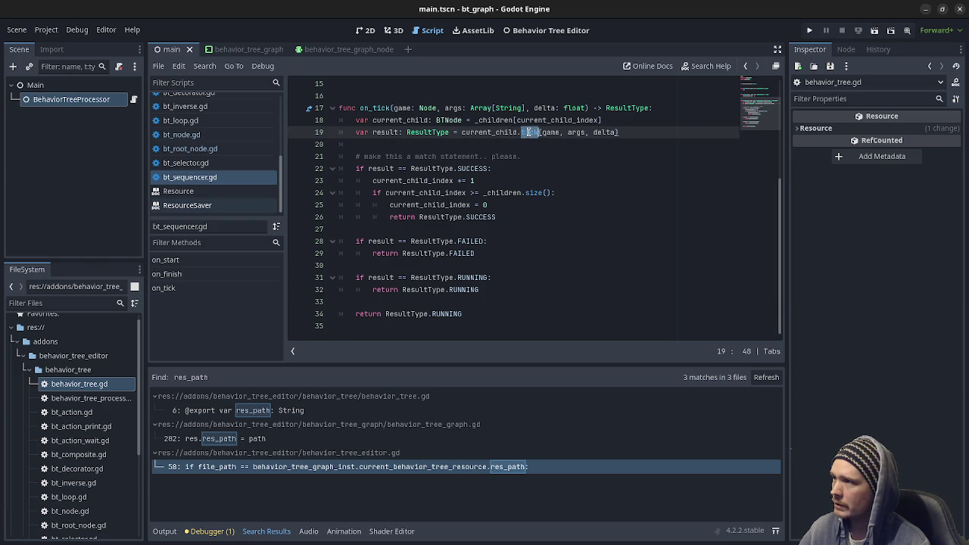
pyautogui.doubleClick(386, 131)
pyautogui.doubleClick(471, 168)
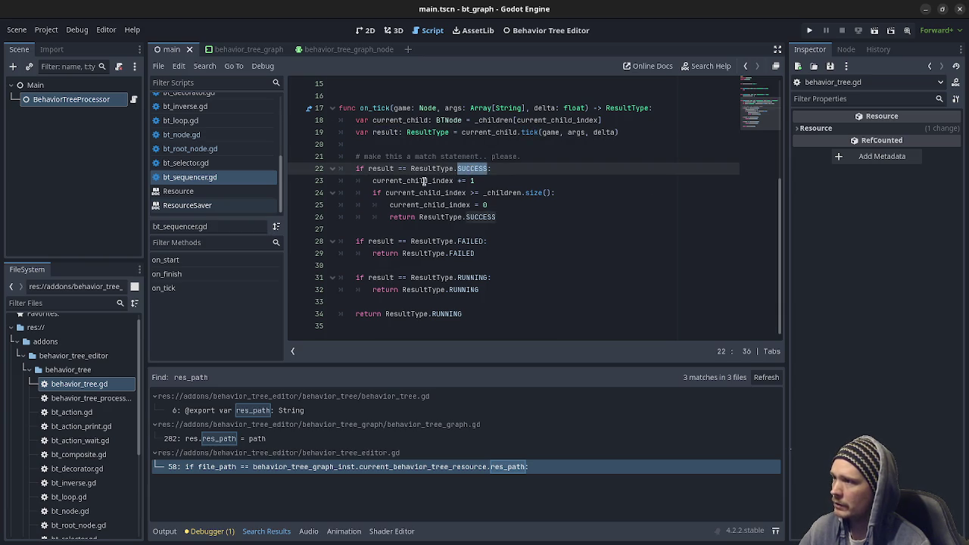
pyautogui.moveTo(423, 180); pyautogui.dragTo(478, 180)
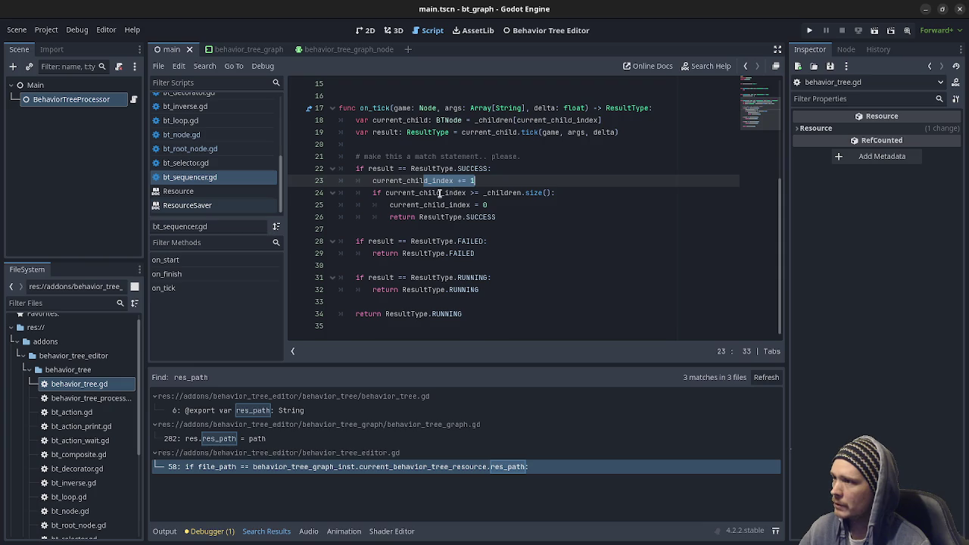
pyautogui.moveTo(440, 192); pyautogui.dragTo(490, 204)
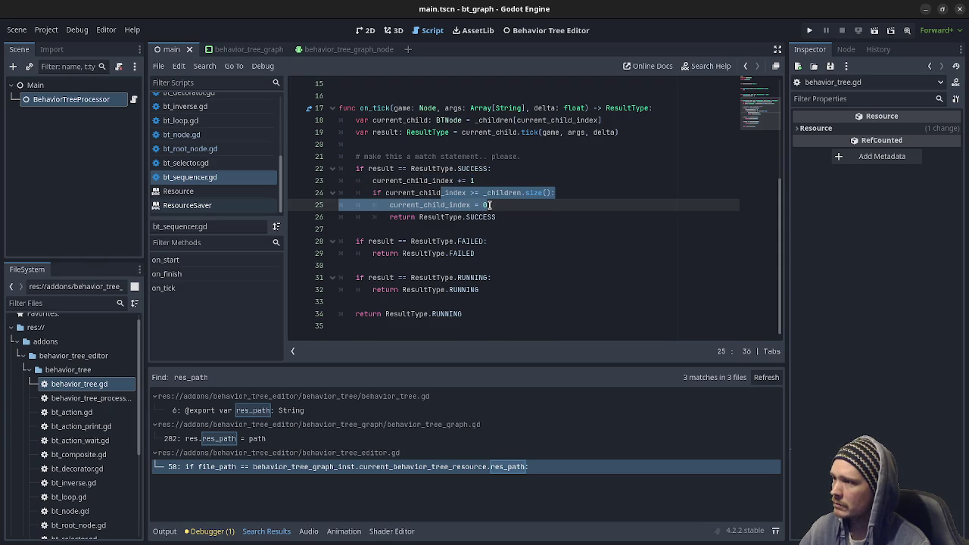
pyautogui.doubleClick(478, 216)
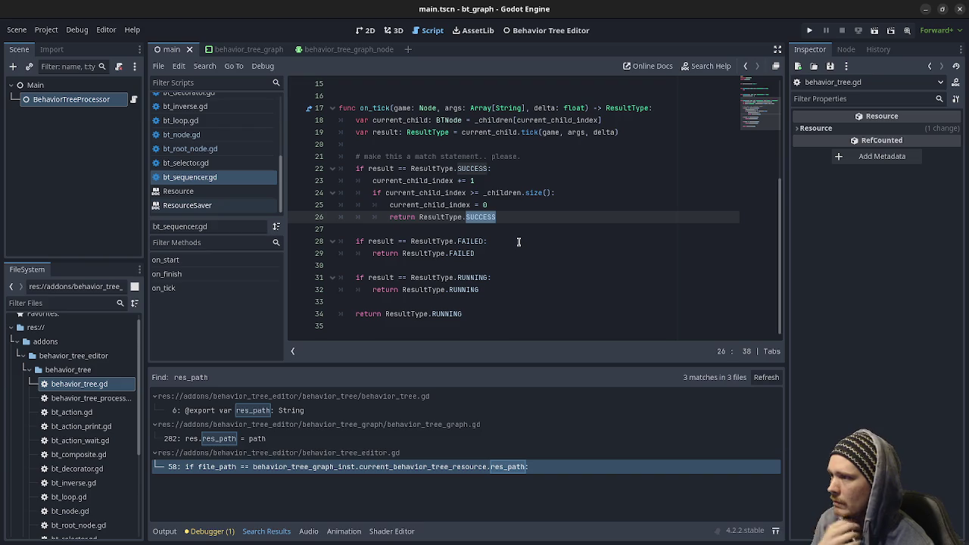
pyautogui.click(374, 241)
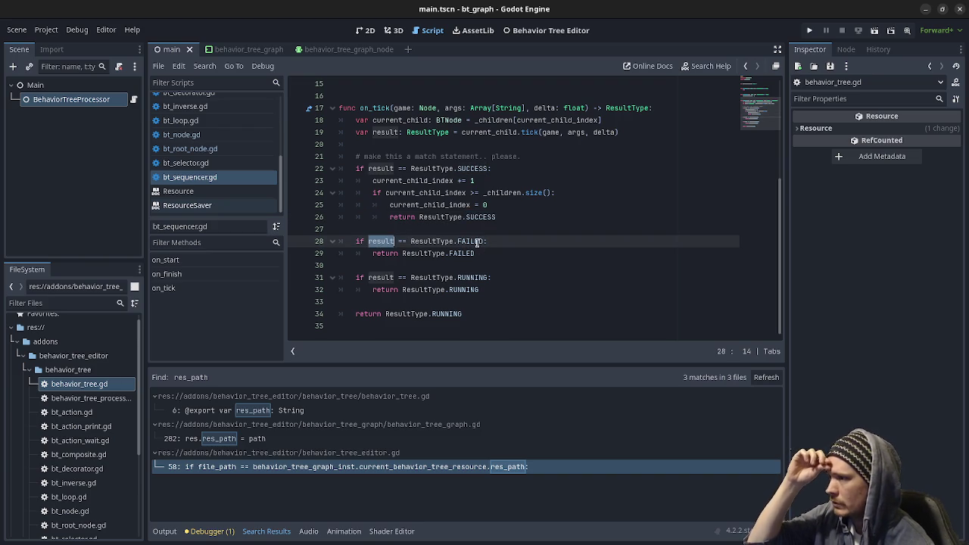
pyautogui.click(452, 254)
pyautogui.doubleClick(453, 253)
pyautogui.doubleClick(375, 278)
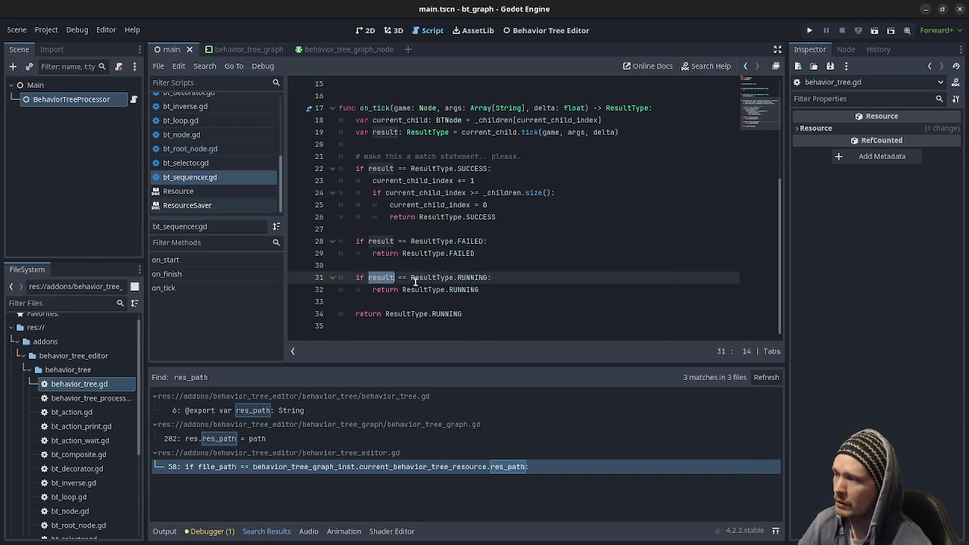
pyautogui.doubleClick(473, 278)
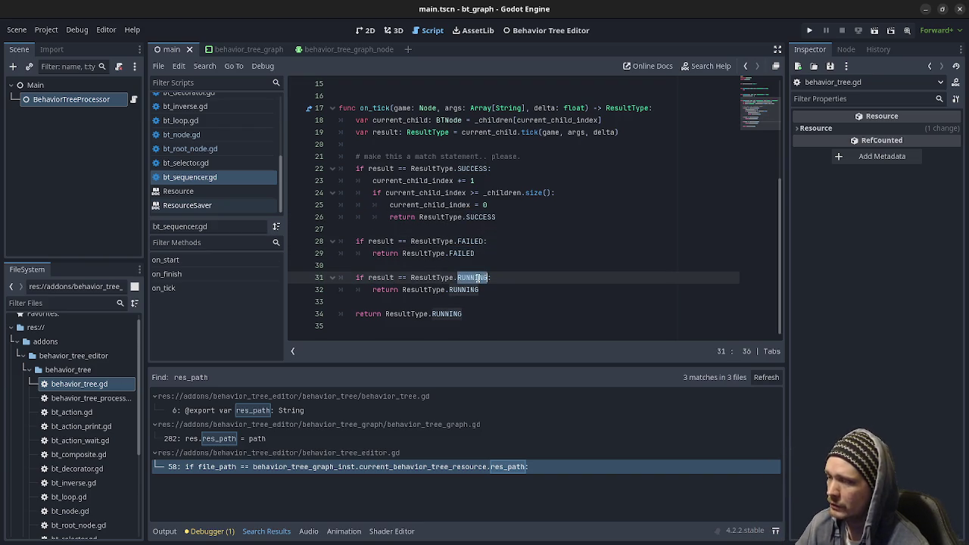
pyautogui.doubleClick(471, 290)
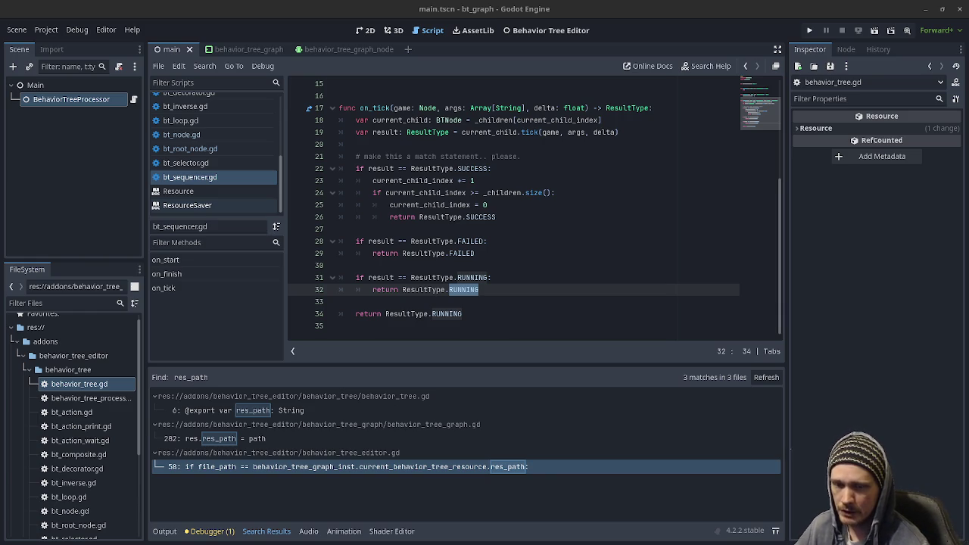
pyautogui.click(595, 256)
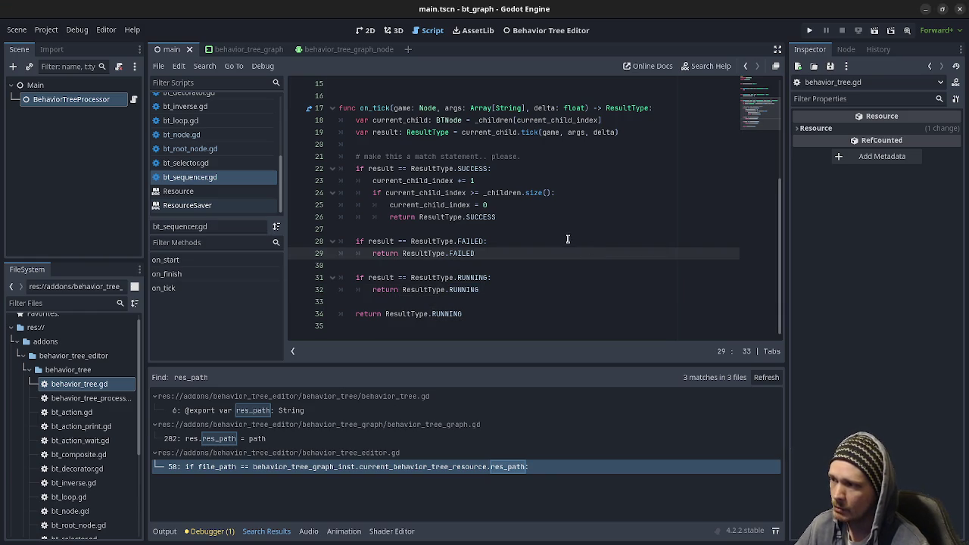
# Open bt_selector.gd and scroll through its on_tick loop
pyautogui.click(198, 165)
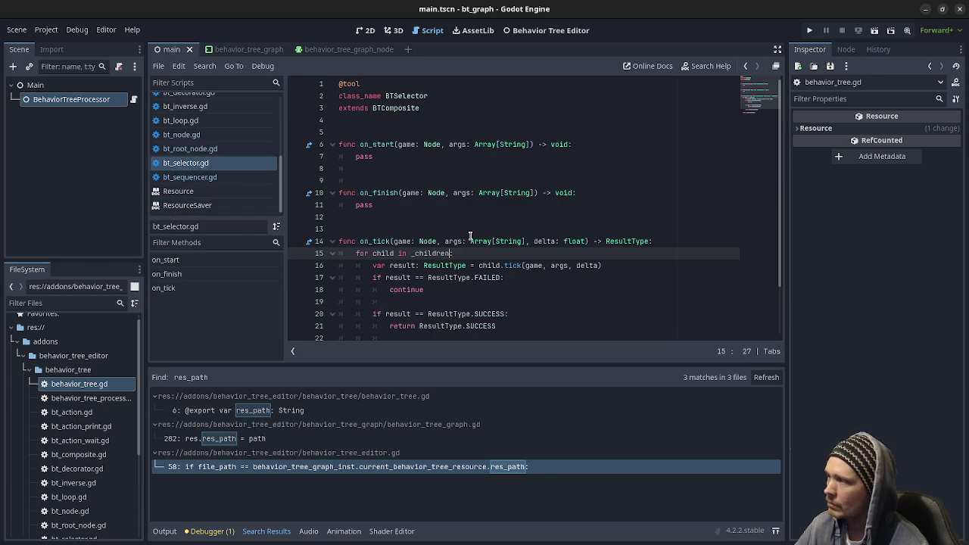
pyautogui.scroll(-2, 389, 210)
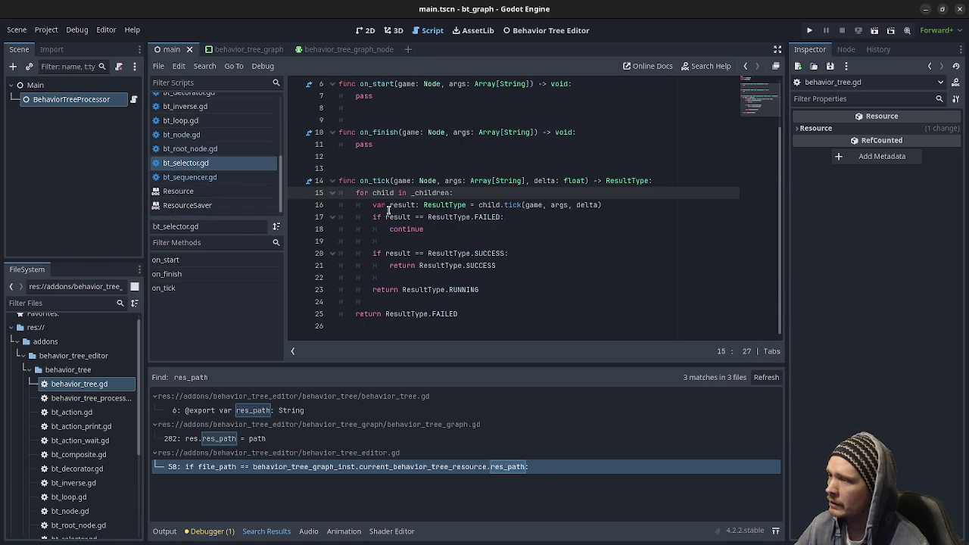
pyautogui.scroll(2, 469, 202)
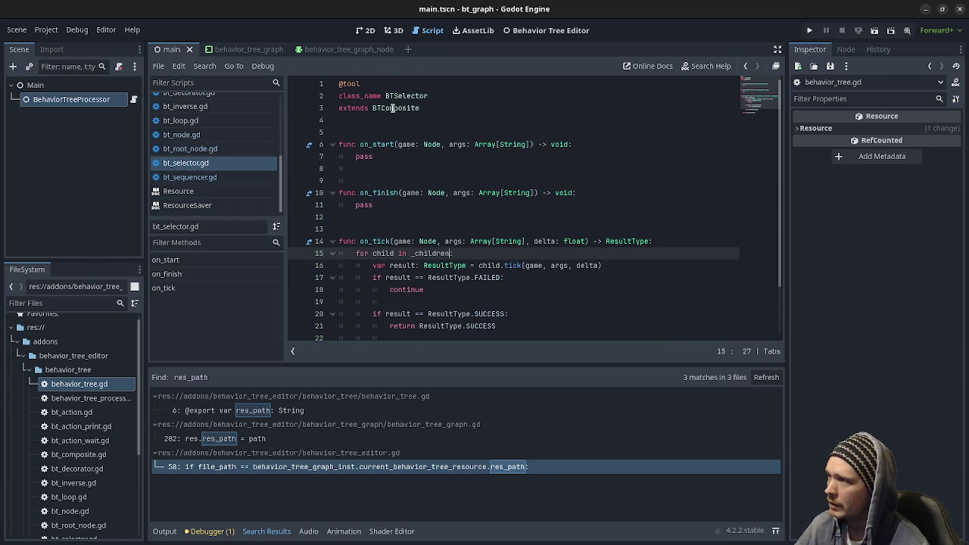
pyautogui.scroll(-2, 491, 186)
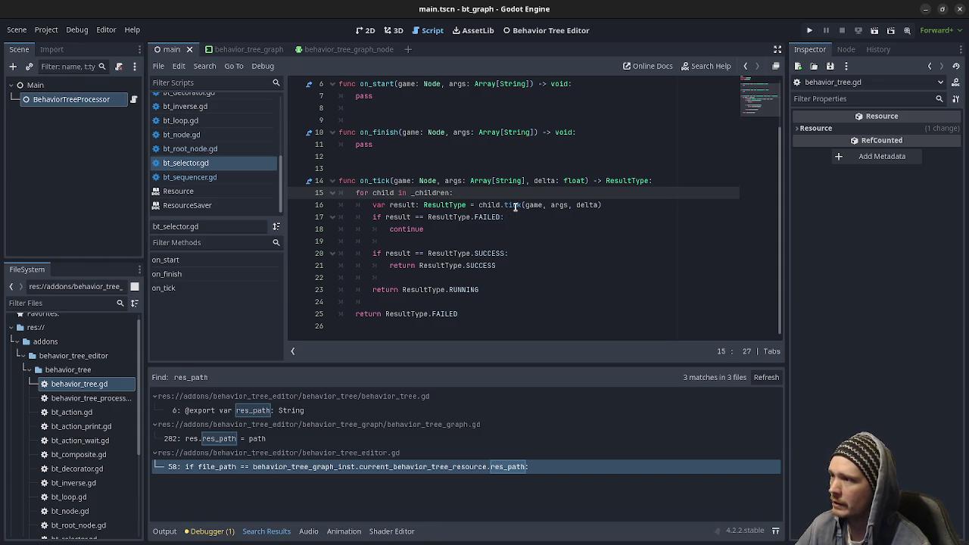
# Highlight the selector's FAILED check and the SUCCESS condition and returned value
pyautogui.click(491, 217)
pyautogui.doubleClick(491, 217)
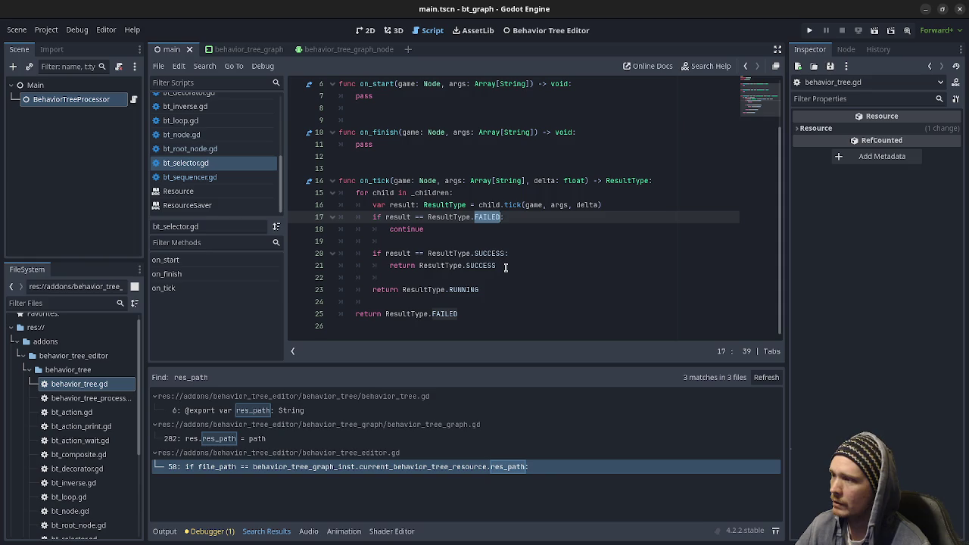
pyautogui.moveTo(506, 266)
pyautogui.mouseDown()
pyautogui.moveTo(389, 264)
pyautogui.moveTo(385, 255)
pyautogui.mouseUp()
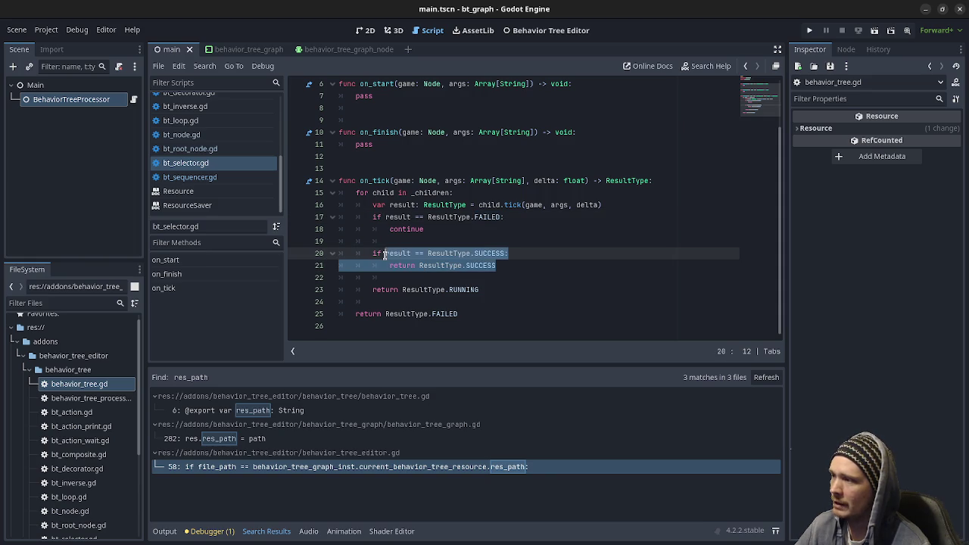
pyautogui.click(505, 254)
pyautogui.doubleClick(480, 258)
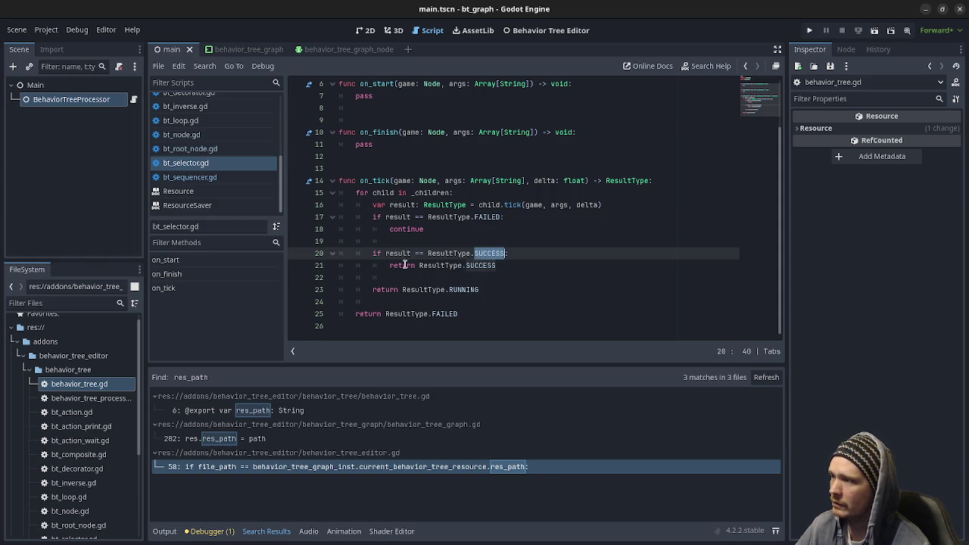
pyautogui.doubleClick(486, 265)
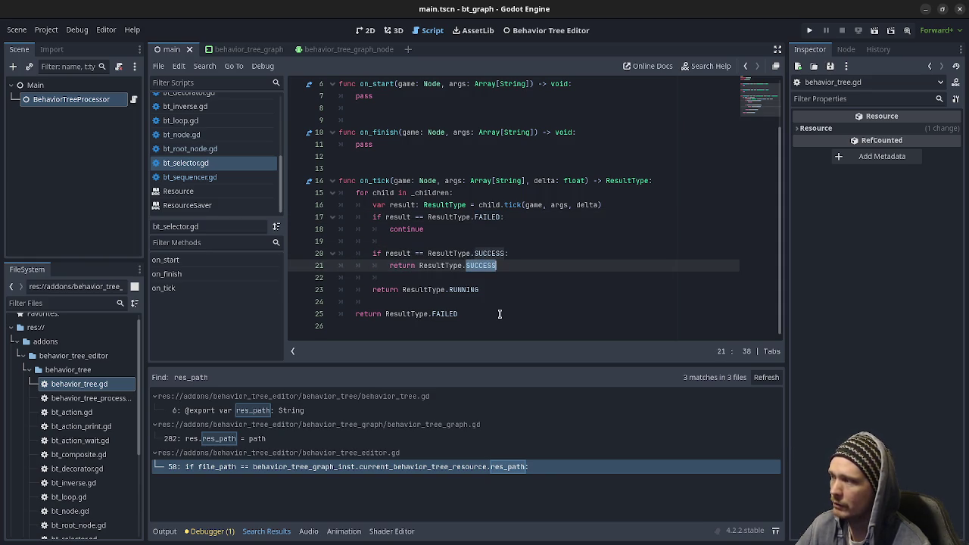
pyautogui.scroll(3, 196, 173)
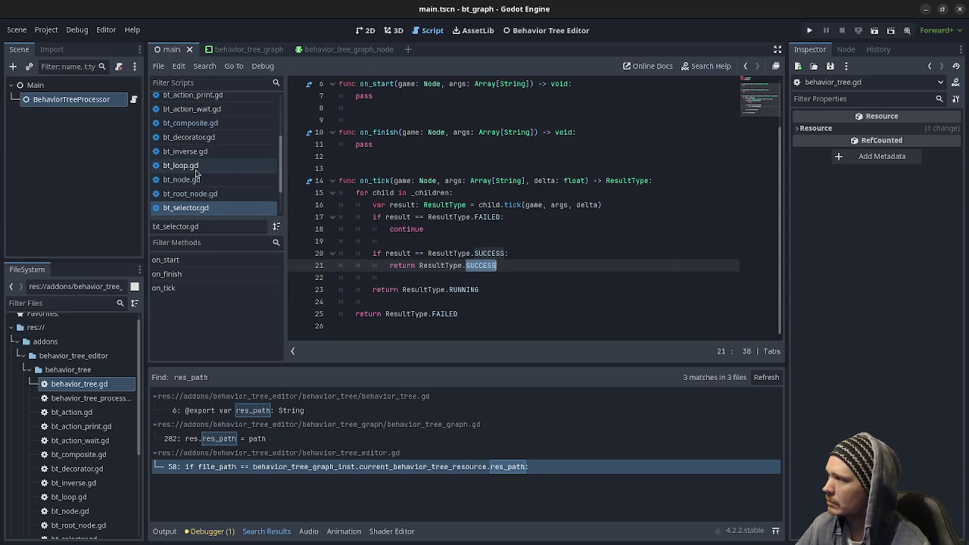
pyautogui.scroll(6, 216, 193)
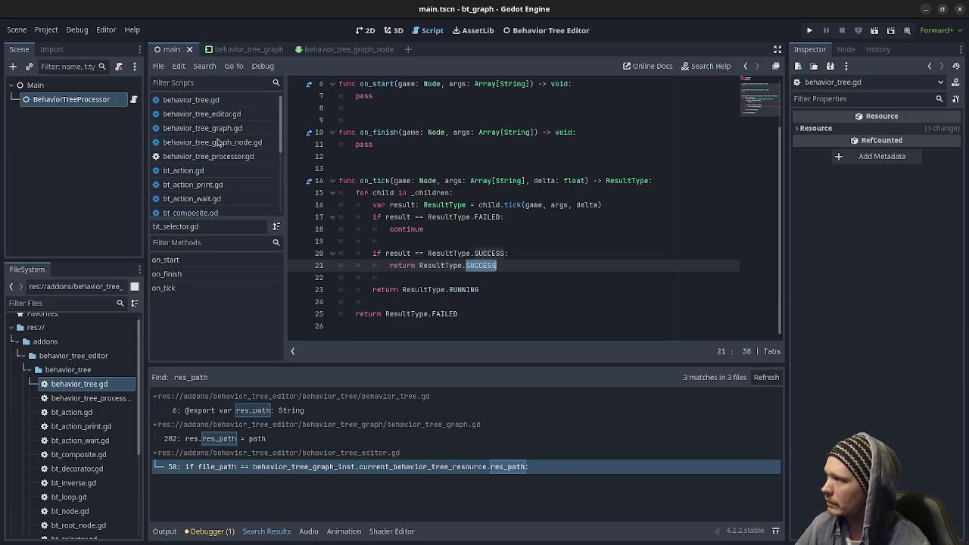
pyautogui.click(199, 170)
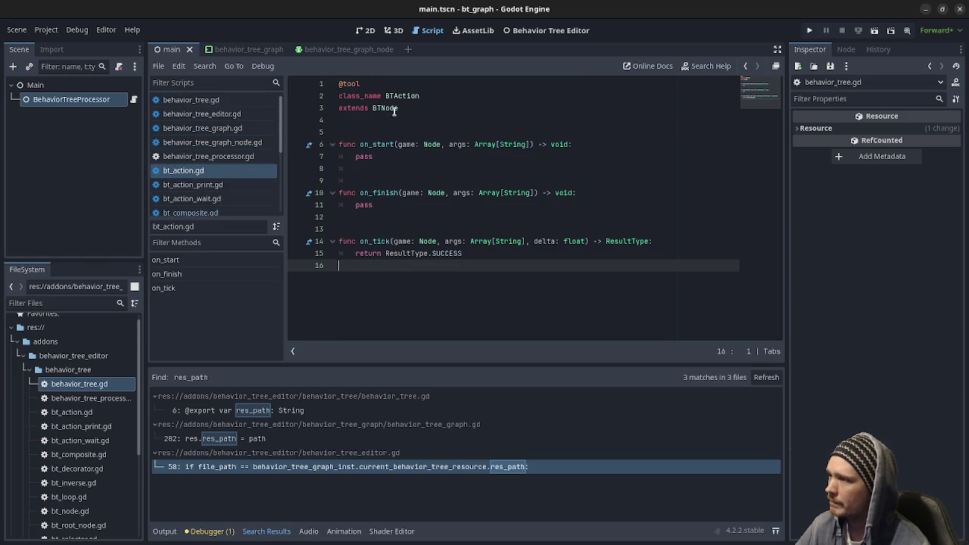
pyautogui.click(210, 192)
pyautogui.scroll(2, 454, 243)
pyautogui.scroll(-2, 395, 212)
pyautogui.scroll(2, 413, 189)
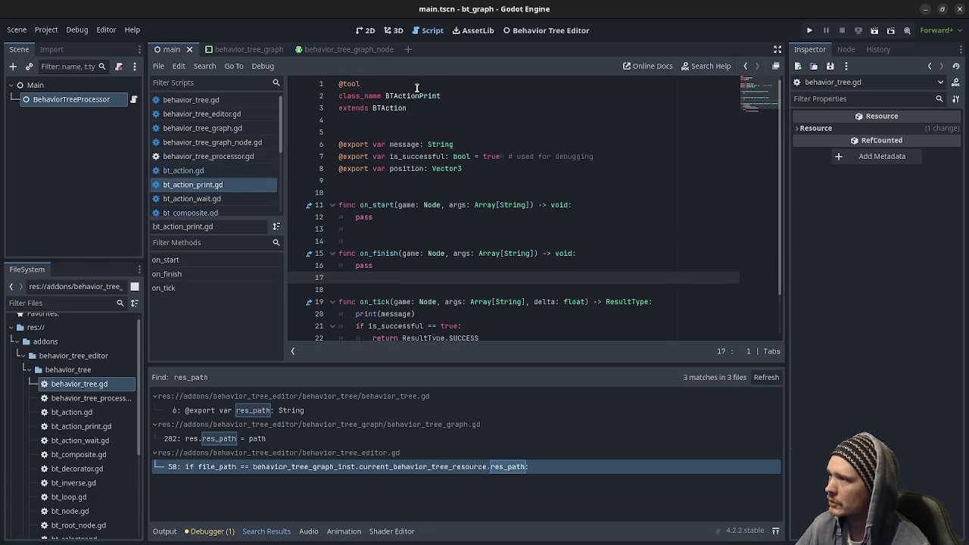
pyautogui.scroll(-2, 398, 215)
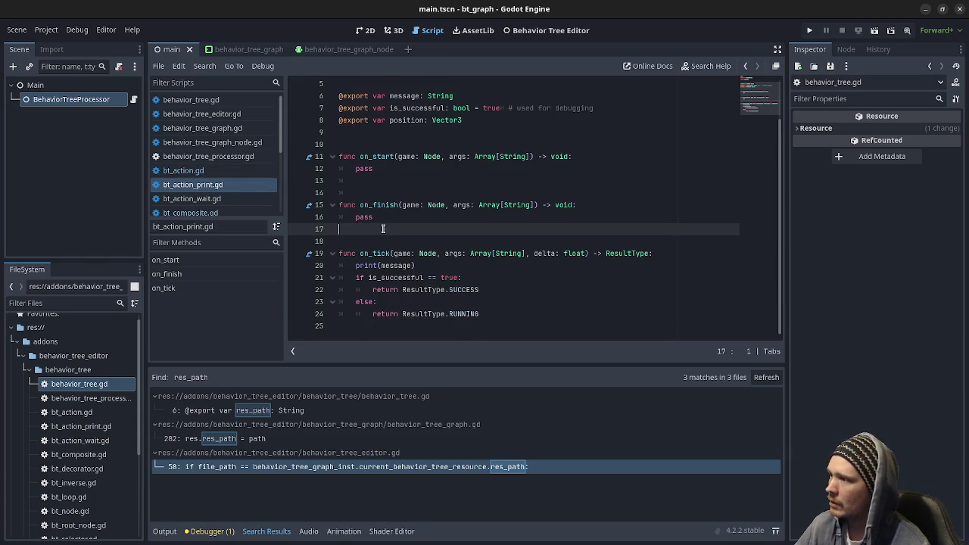
pyautogui.doubleClick(400, 266)
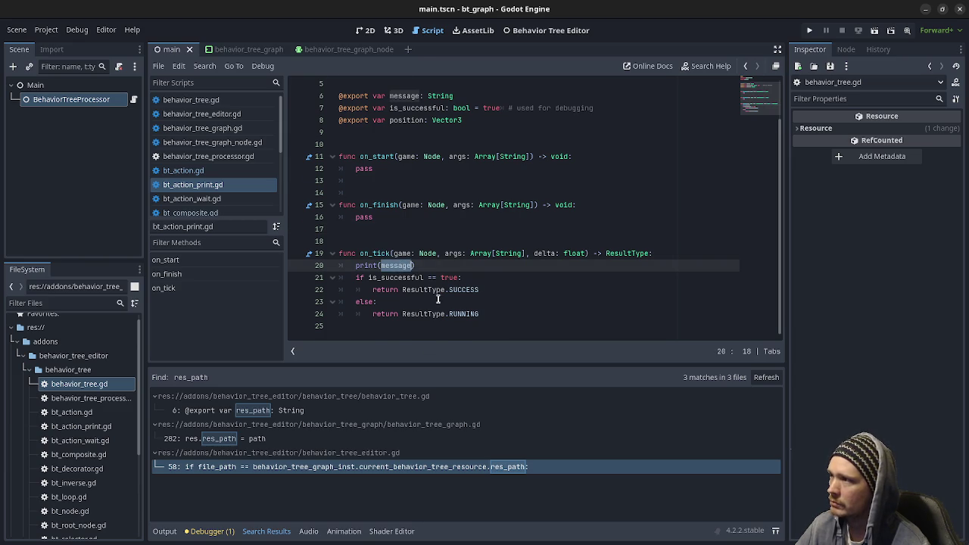
pyautogui.scroll(2, 434, 311)
pyautogui.scroll(-2, 442, 215)
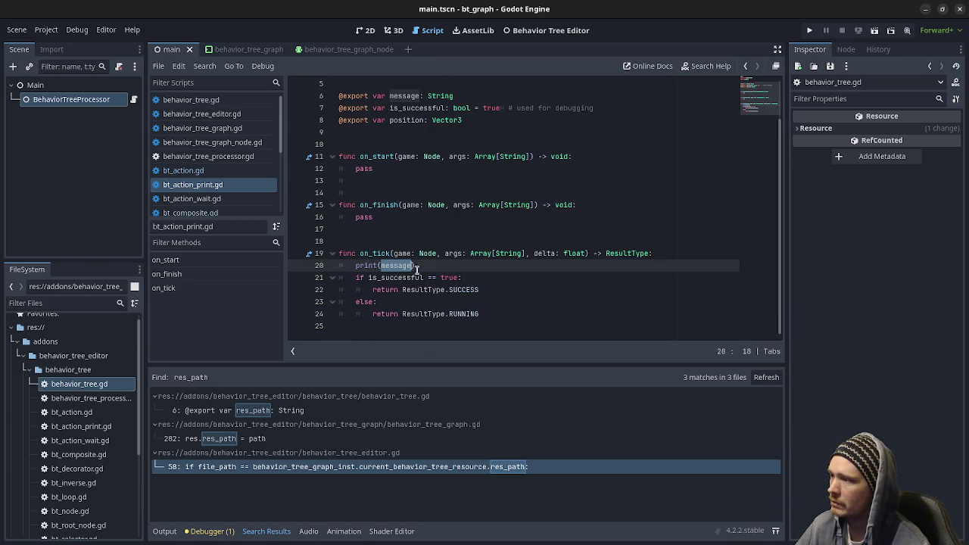
pyautogui.doubleClick(403, 278)
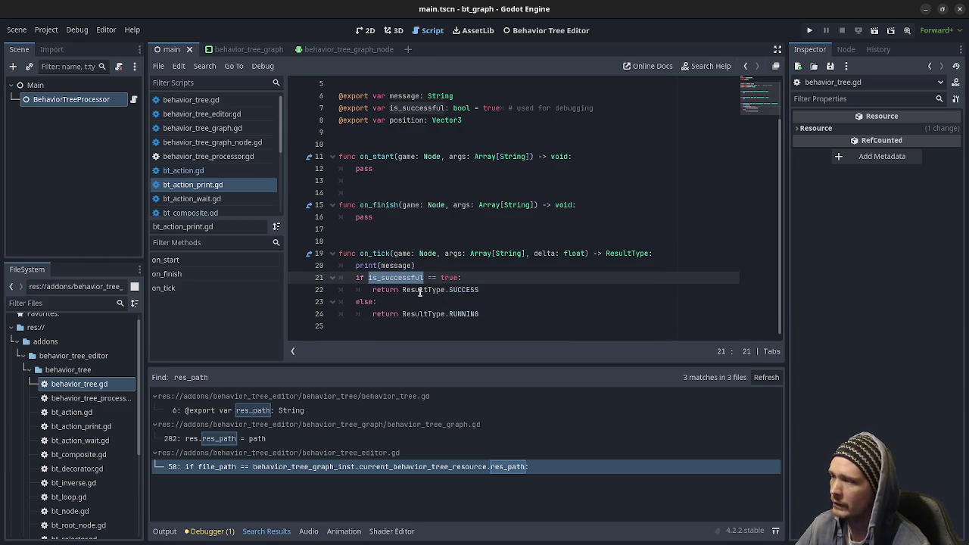
pyautogui.moveTo(480, 289); pyautogui.dragTo(389, 290)
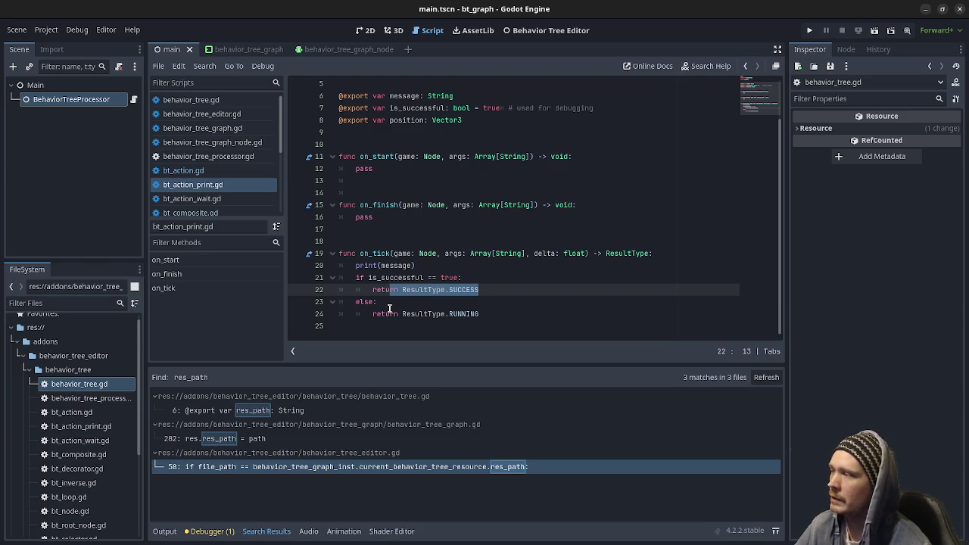
pyautogui.click(214, 200)
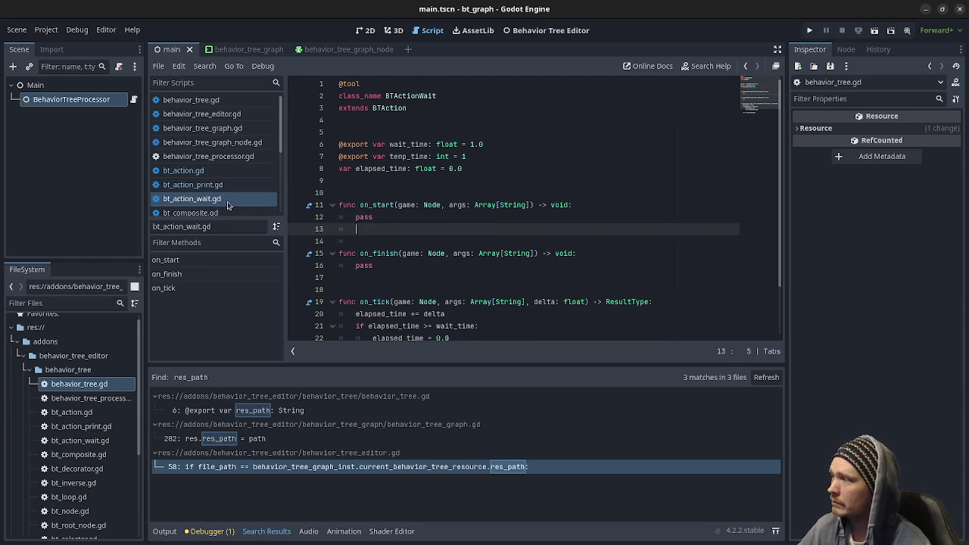
pyautogui.doubleClick(407, 146)
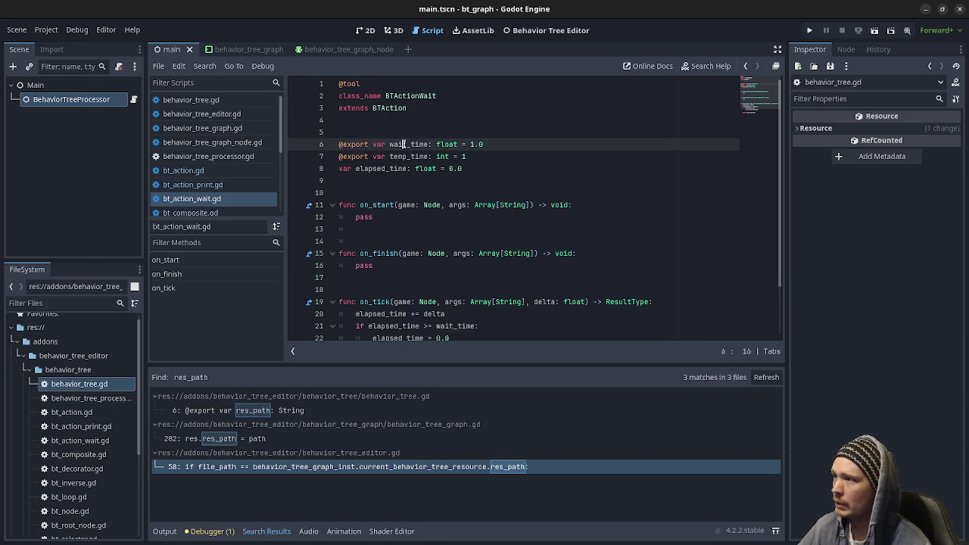
pyautogui.scroll(-2, 441, 196)
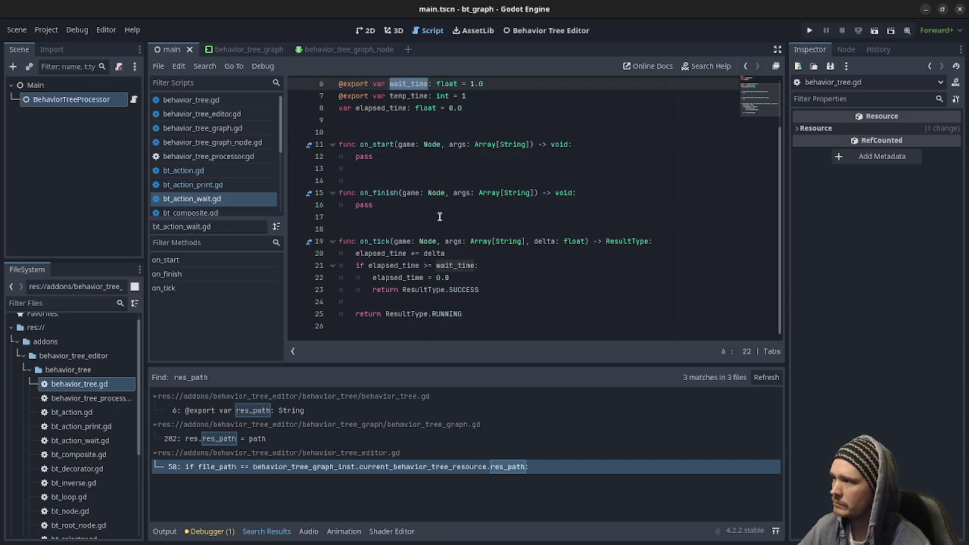
pyautogui.doubleClick(395, 254)
pyautogui.doubleClick(383, 242)
pyautogui.doubleClick(387, 254)
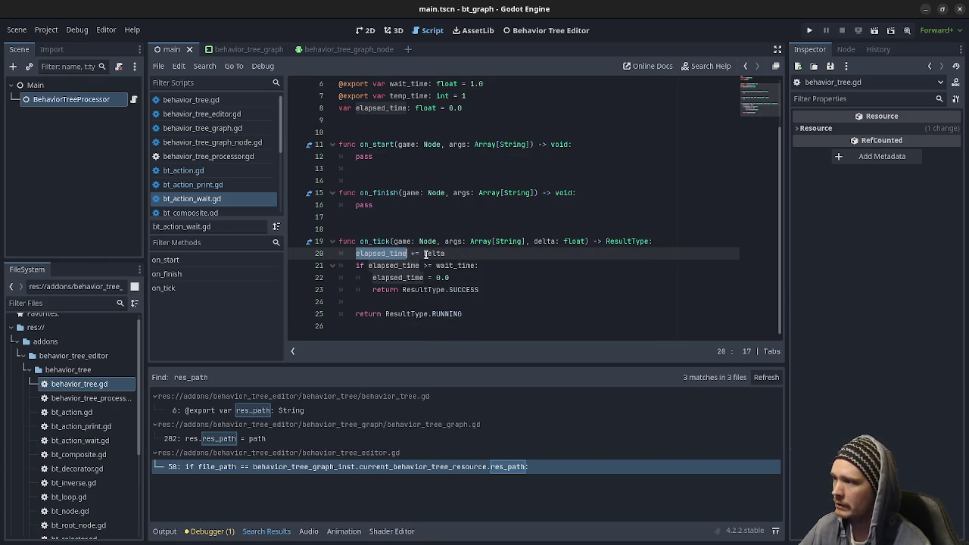
pyautogui.moveTo(437, 266)
pyautogui.mouseDown()
pyautogui.moveTo(475, 265)
pyautogui.moveTo(477, 290)
pyautogui.moveTo(444, 290)
pyautogui.mouseUp()
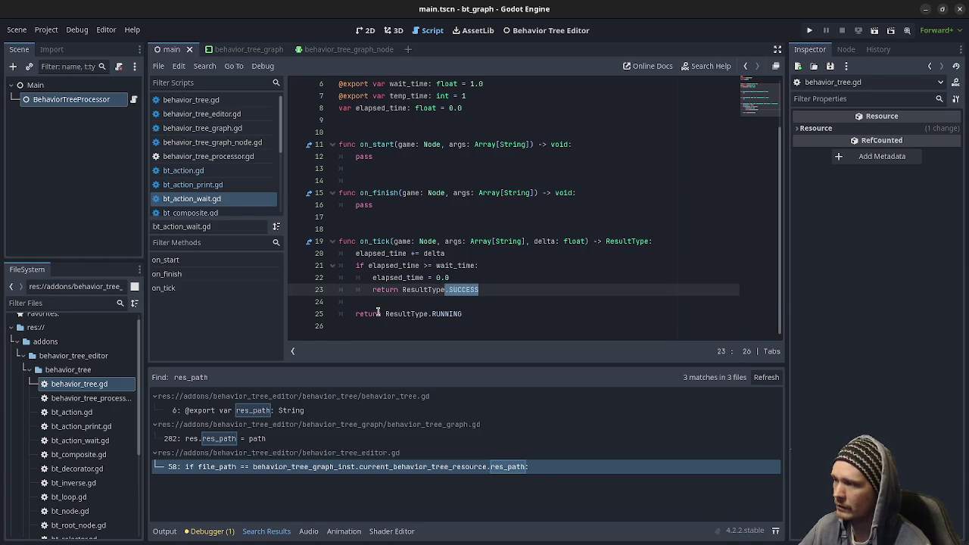
pyautogui.moveTo(378, 314)
pyautogui.mouseDown()
pyautogui.moveTo(492, 316)
pyautogui.moveTo(393, 314)
pyautogui.mouseUp()
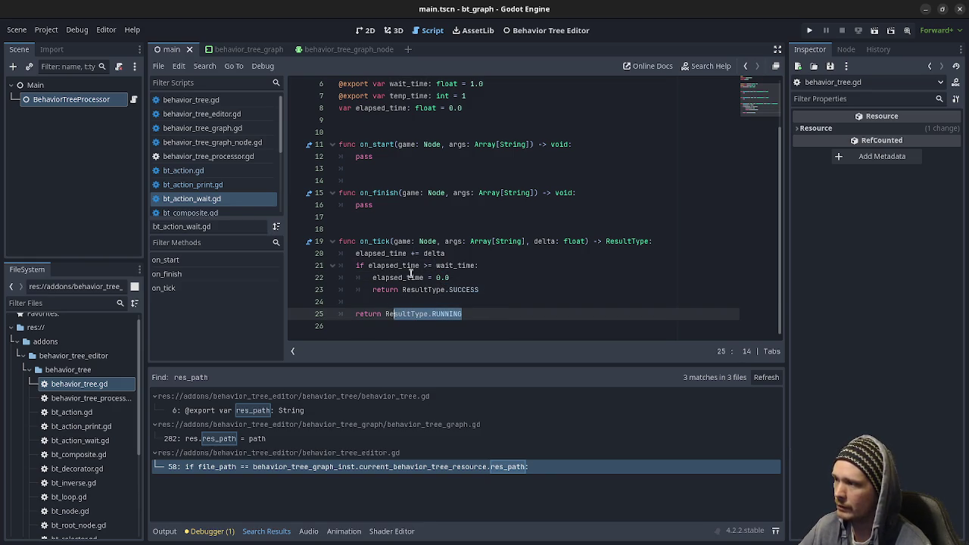
# Open bt_inverse.gd and compare it with its base class script bt_decorator.gd
pyautogui.scroll(-4, 218, 189)
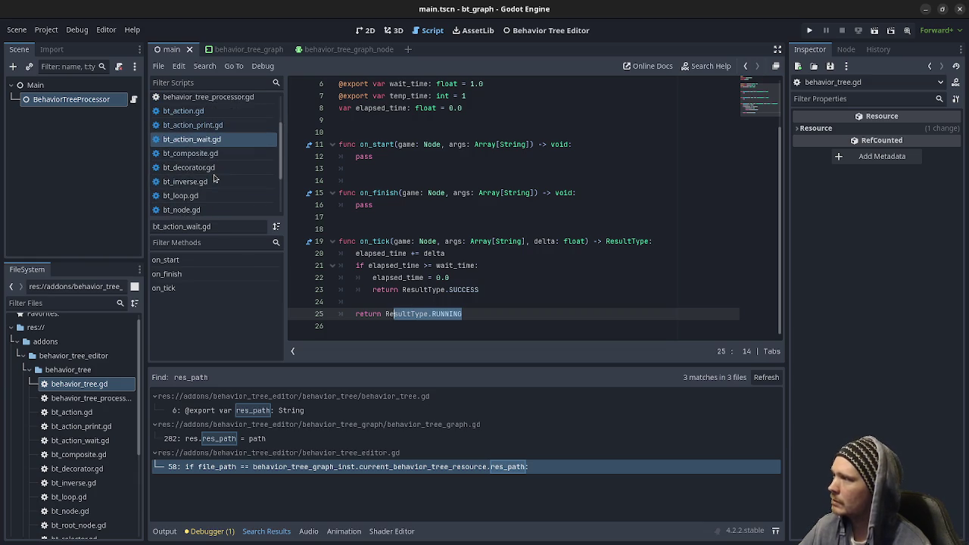
pyautogui.click(222, 168)
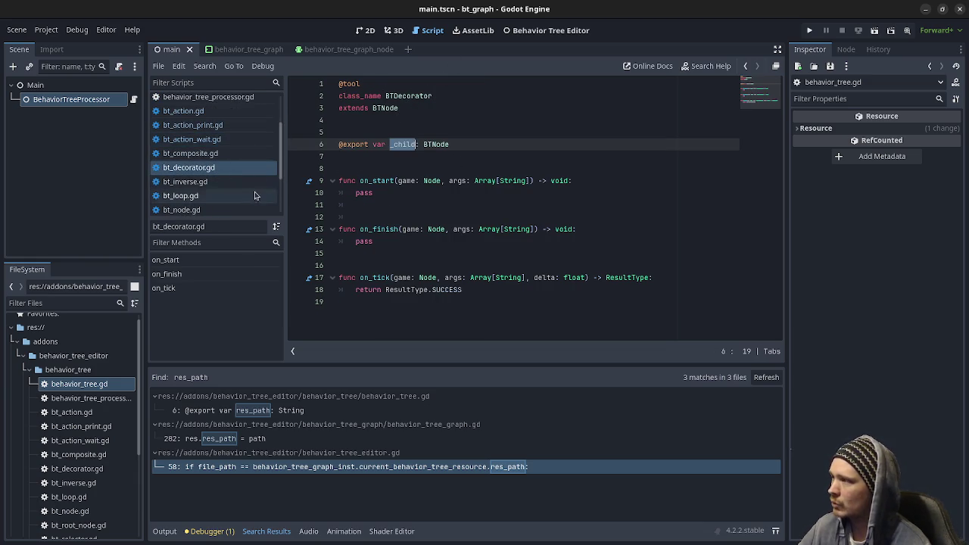
pyautogui.scroll(-3, 216, 182)
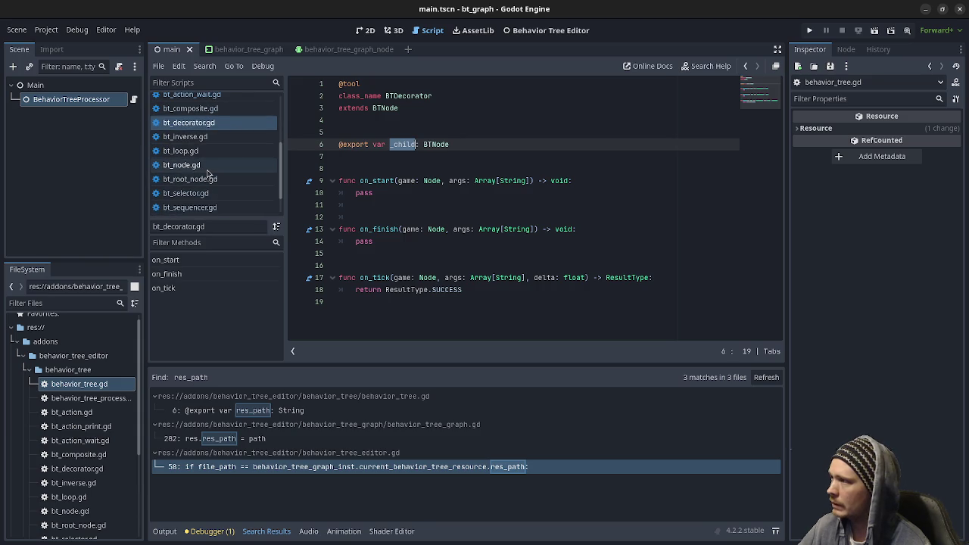
pyautogui.click(204, 137)
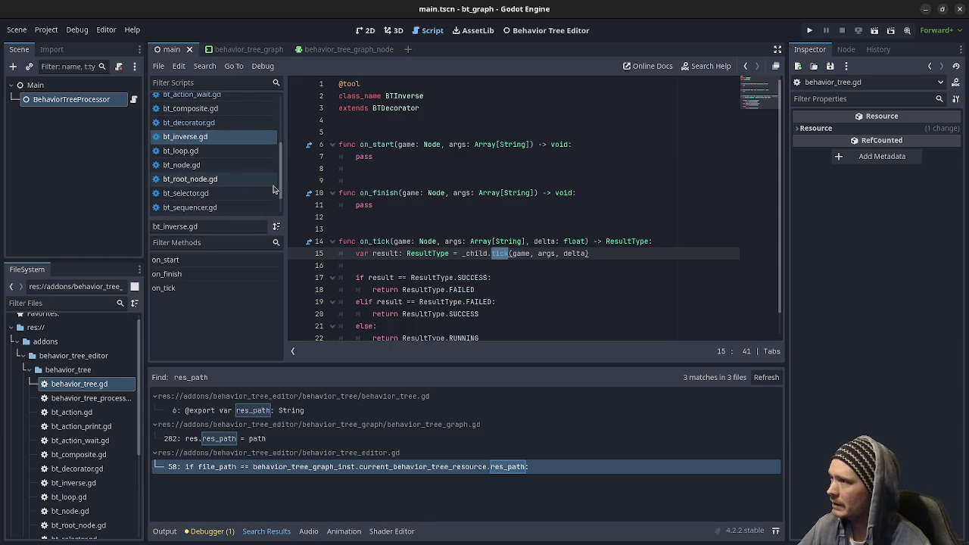
pyautogui.doubleClick(404, 96)
pyautogui.doubleClick(395, 108)
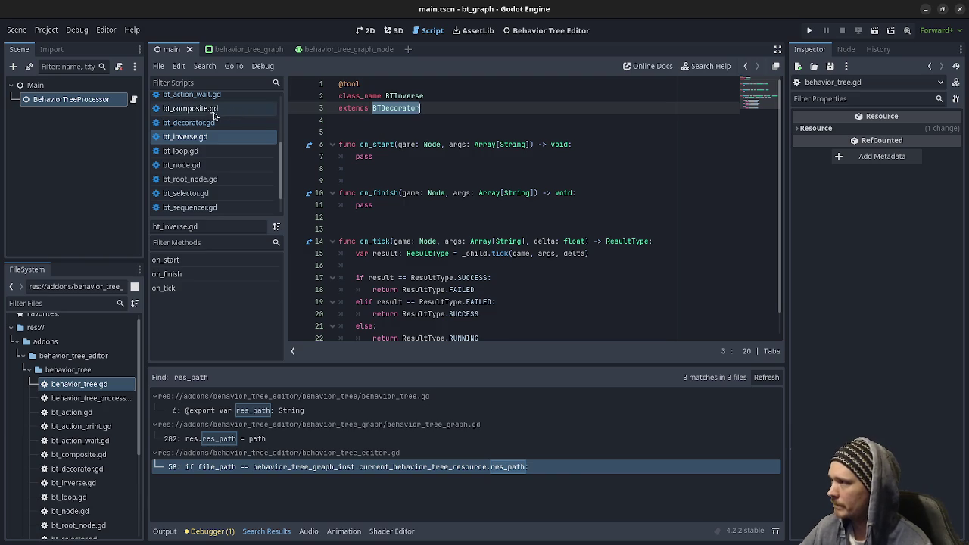
pyautogui.click(189, 123)
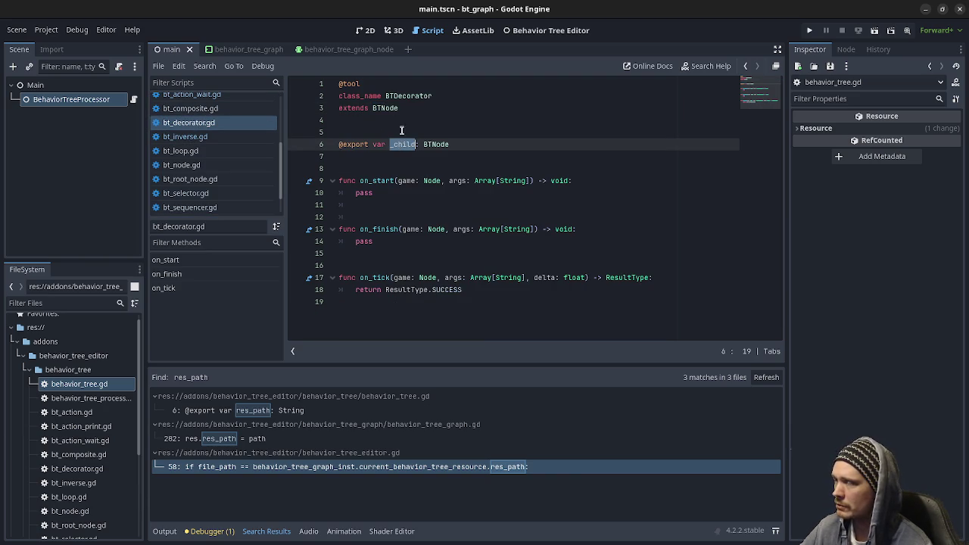
pyautogui.click(202, 138)
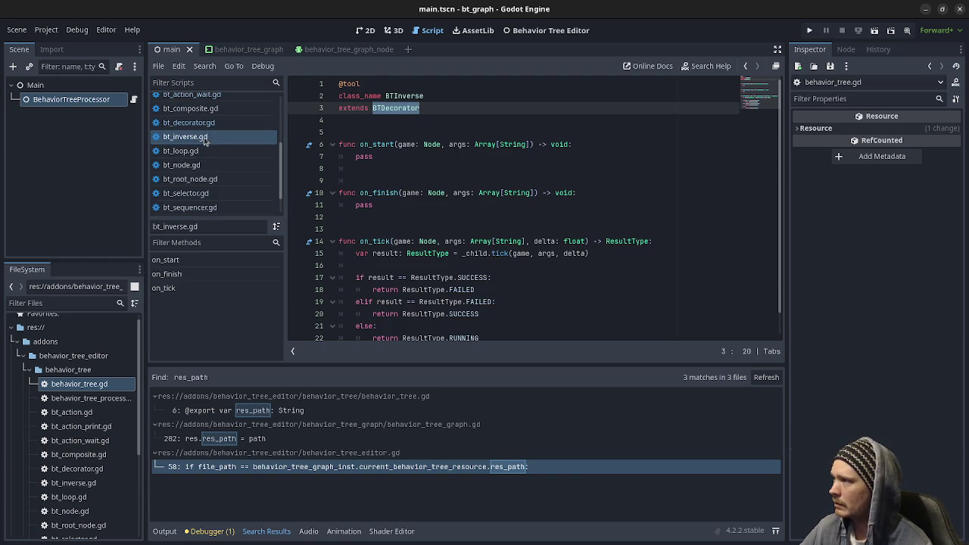
pyautogui.scroll(-1, 427, 190)
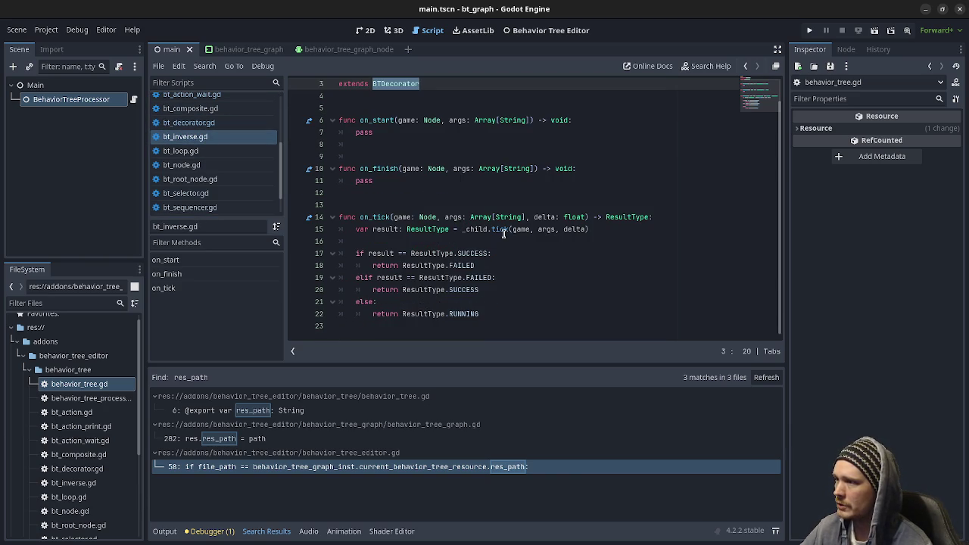
# Review BTInverse swapping SUCCESS and FAILED, enlarge the script area, then reopen bt.tres
pyautogui.click(463, 254)
pyautogui.doubleClick(459, 266)
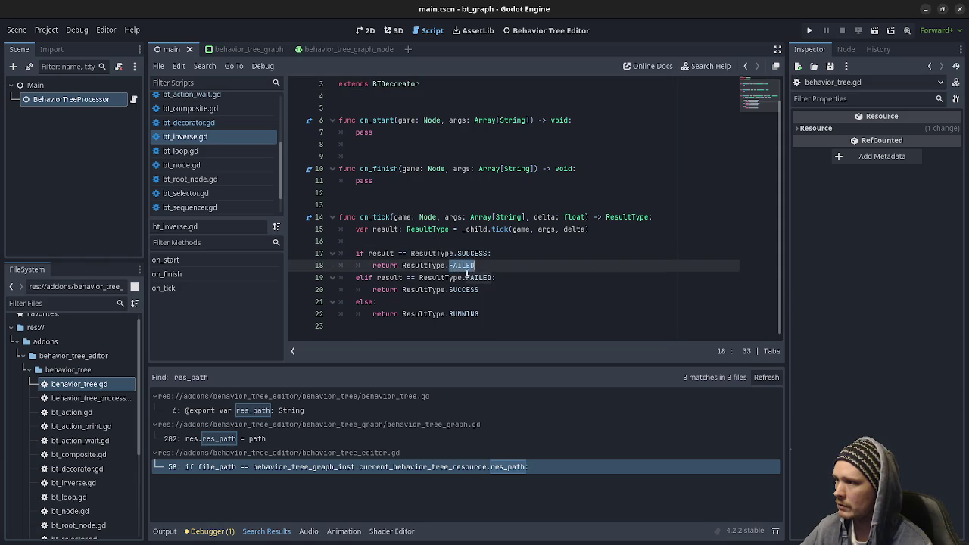
pyautogui.click(482, 277)
pyautogui.doubleClick(461, 290)
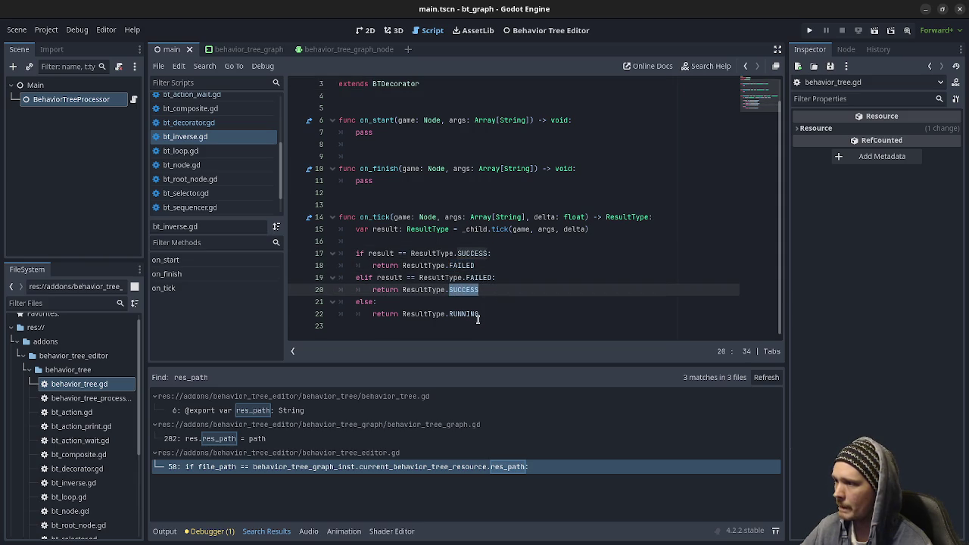
pyautogui.click(480, 313)
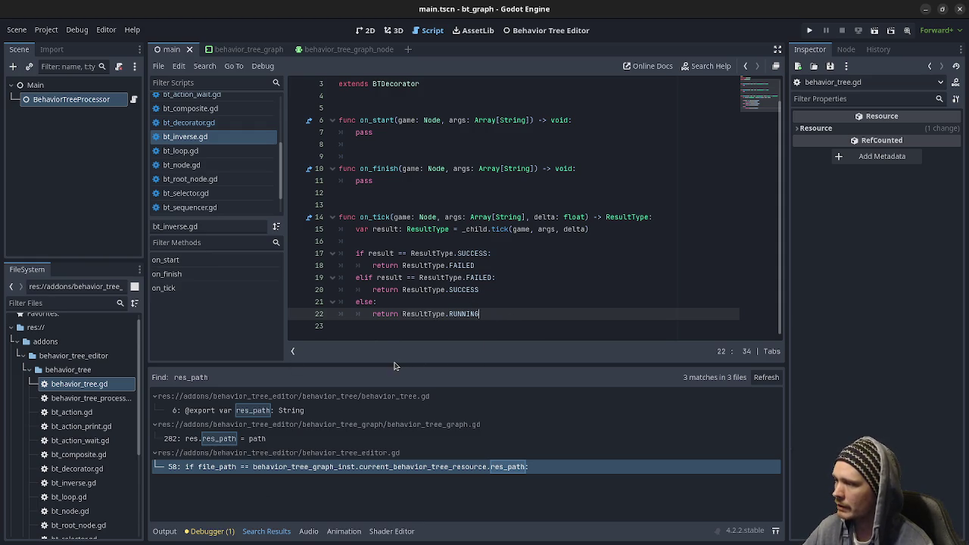
pyautogui.moveTo(396, 364); pyautogui.dragTo(396, 402)
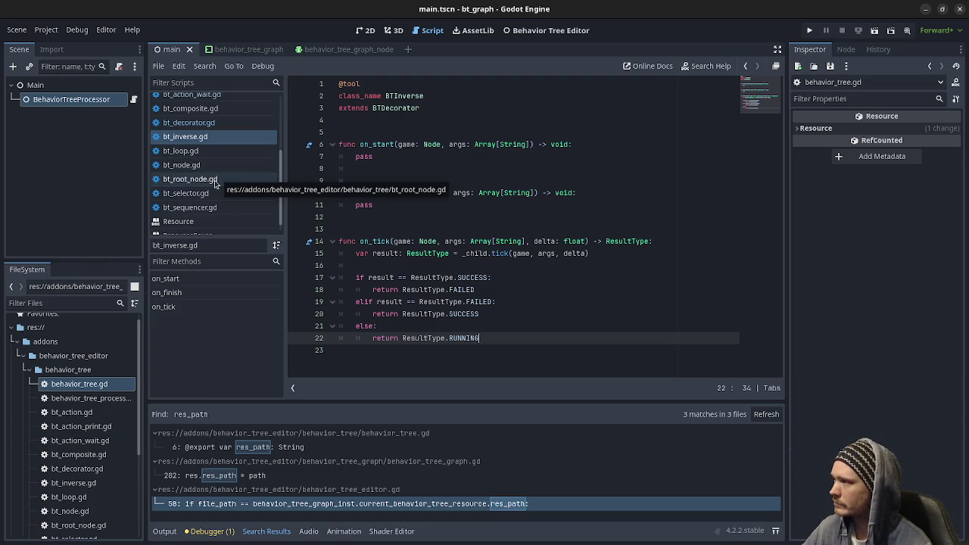
pyautogui.click(486, 253)
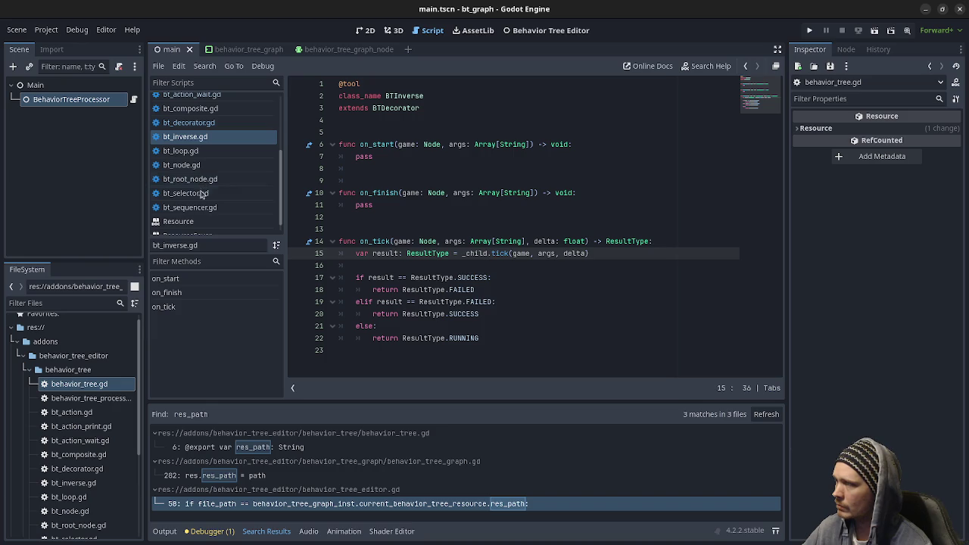
pyautogui.scroll(-3, 90, 468)
pyautogui.scroll(-2, 90, 468)
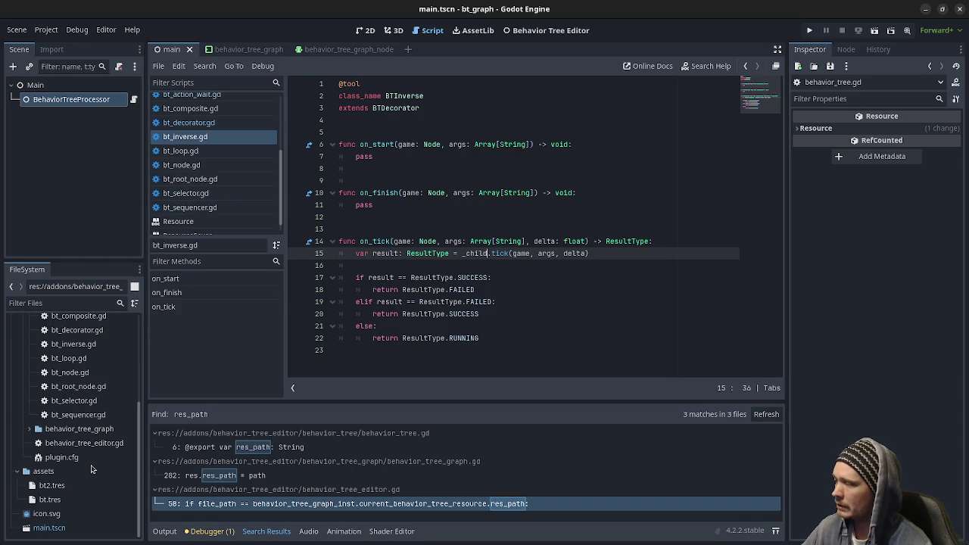
pyautogui.doubleClick(50, 500)
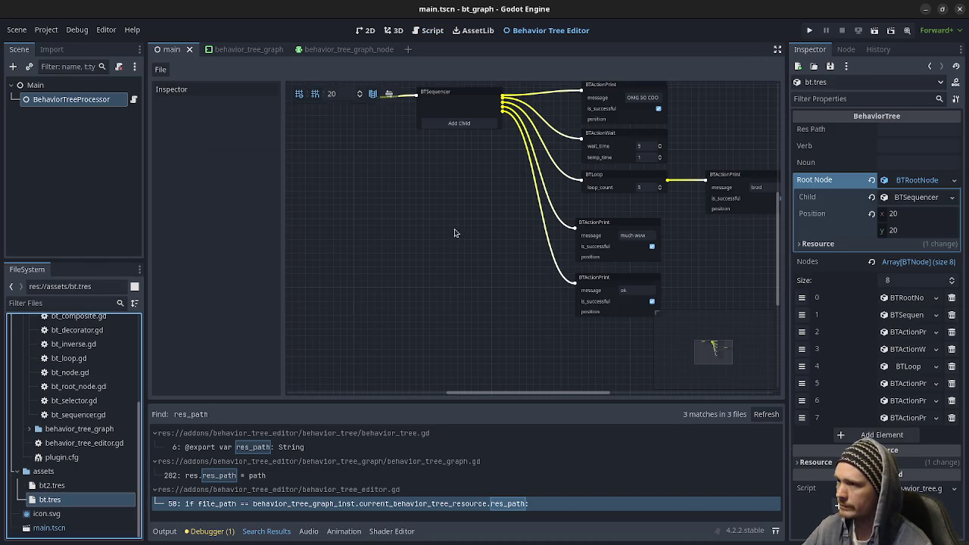
# Select the BTActionPrint, BTActionWait and BTLoop nodes and line them up with the column
pyautogui.scroll(-3, 458, 292)
pyautogui.scroll(2, 456, 280)
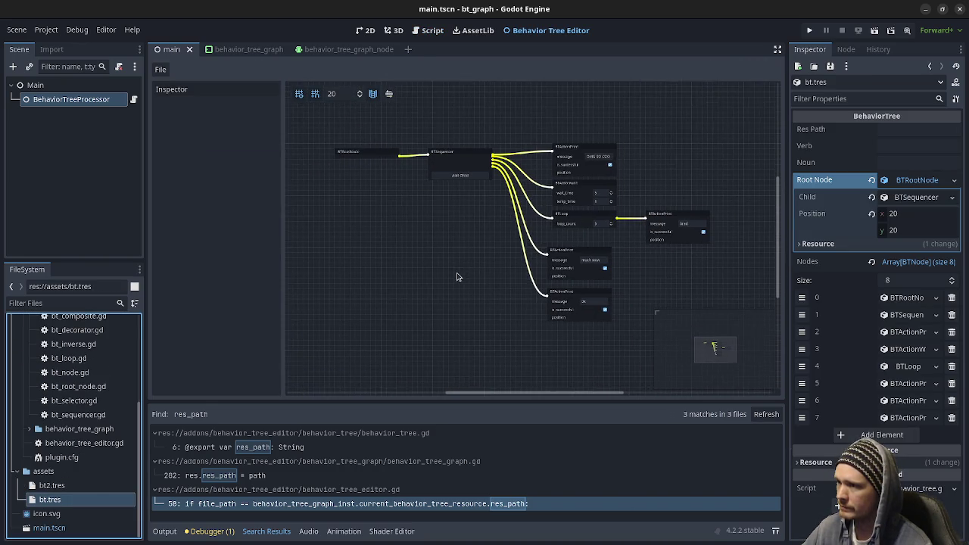
pyautogui.scroll(-2, 453, 292)
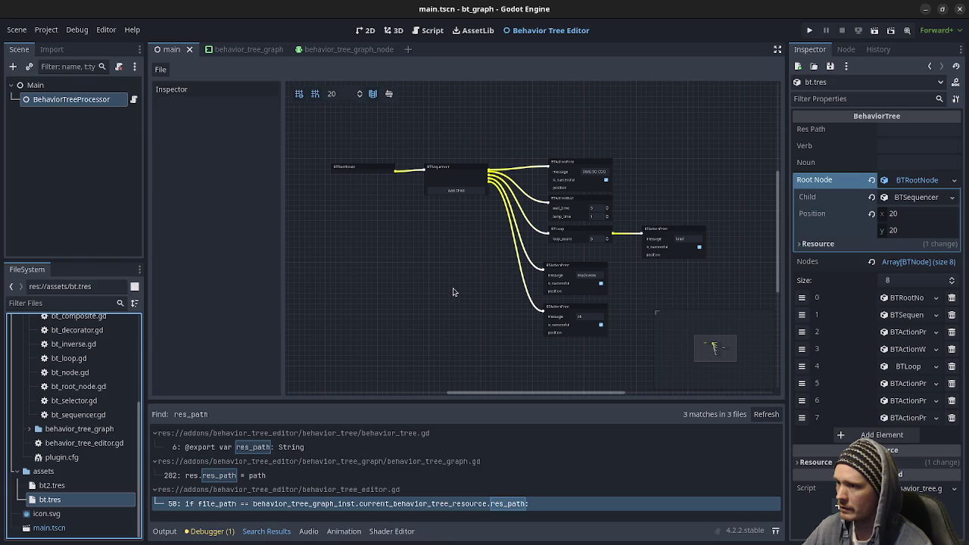
pyautogui.scroll(1, 466, 286)
pyautogui.scroll(-1, 465, 296)
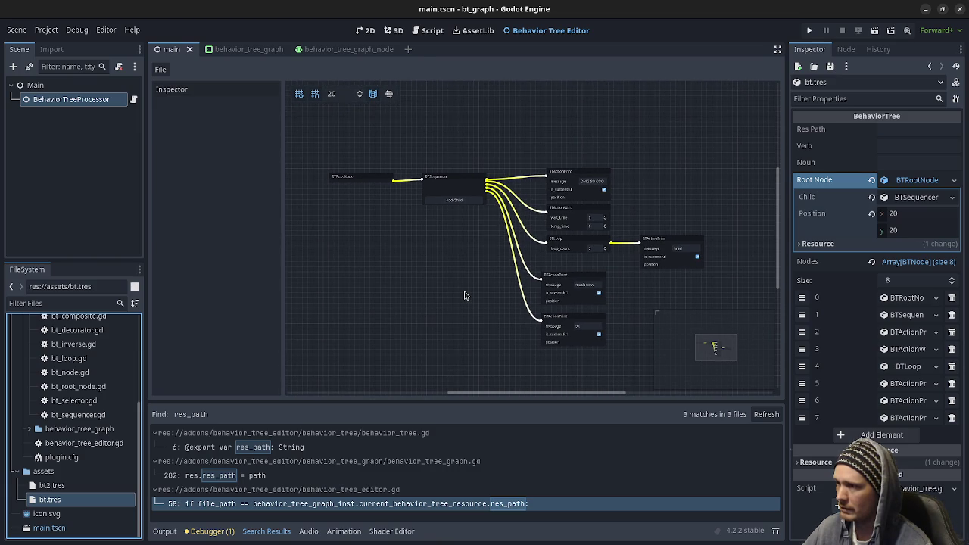
pyautogui.scroll(1, 465, 295)
pyautogui.scroll(-1, 465, 298)
pyautogui.scroll(1, 466, 300)
pyautogui.scroll(-1, 467, 303)
pyautogui.scroll(1, 467, 304)
pyautogui.scroll(-1, 466, 304)
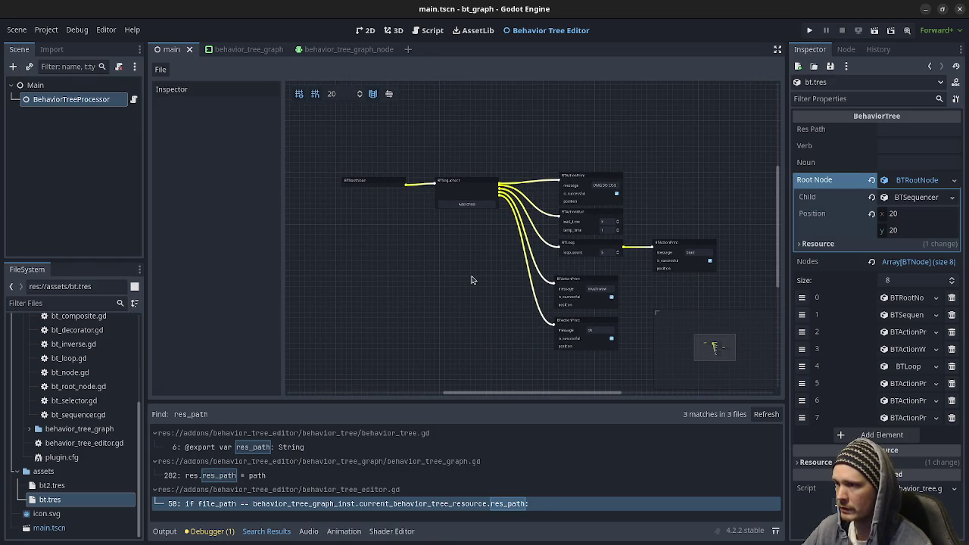
pyautogui.moveTo(299, 106)
pyautogui.mouseDown()
pyautogui.moveTo(739, 340)
pyautogui.moveTo(745, 367)
pyautogui.mouseUp()
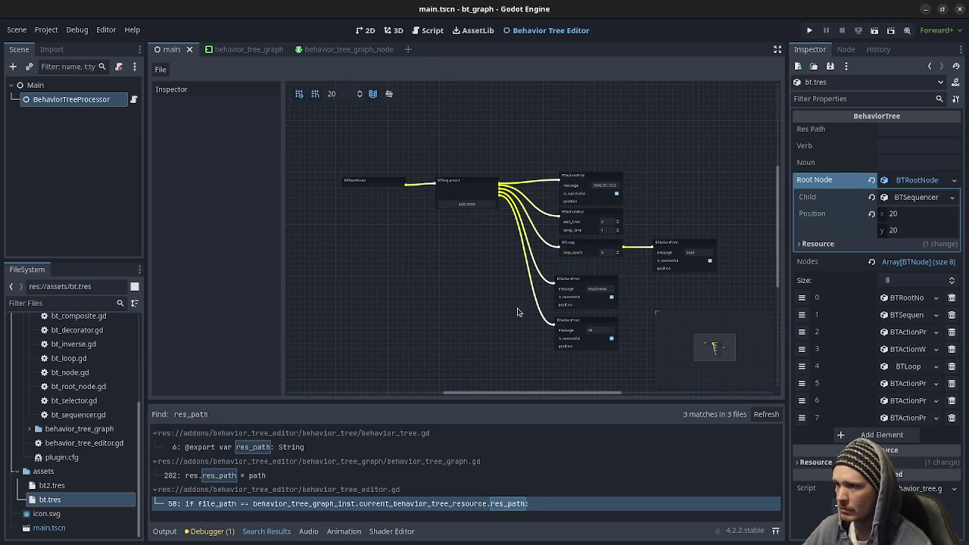
pyautogui.scroll(1, 495, 311)
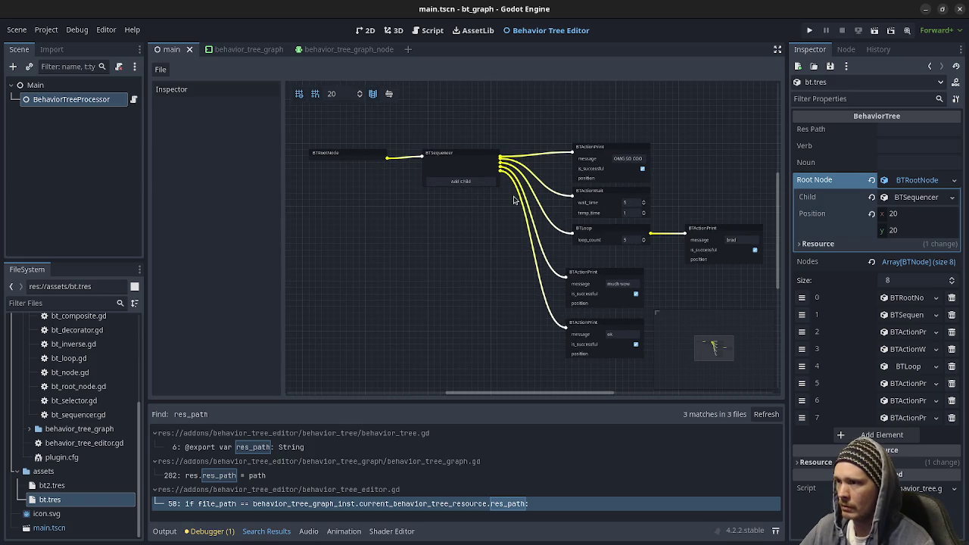
pyautogui.moveTo(555, 94); pyautogui.dragTo(656, 385)
pyautogui.moveTo(553, 123)
pyautogui.mouseDown()
pyautogui.moveTo(644, 246)
pyautogui.moveTo(610, 233)
pyautogui.mouseUp()
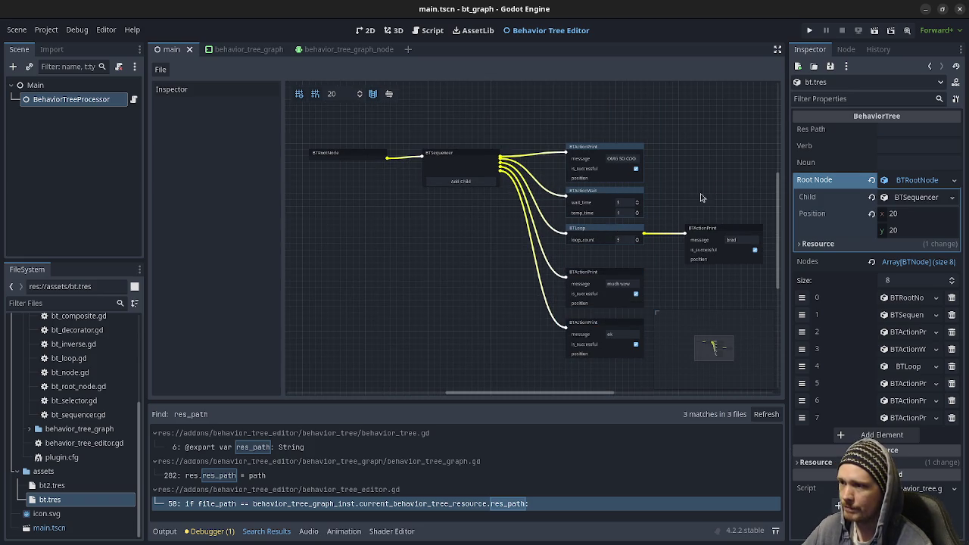
pyautogui.click(673, 212)
# Box-select the whole right-hand column of child nodes under BTSequencer
pyautogui.moveTo(541, 106)
pyautogui.mouseDown()
pyautogui.moveTo(660, 382)
pyautogui.moveTo(667, 378)
pyautogui.mouseUp()
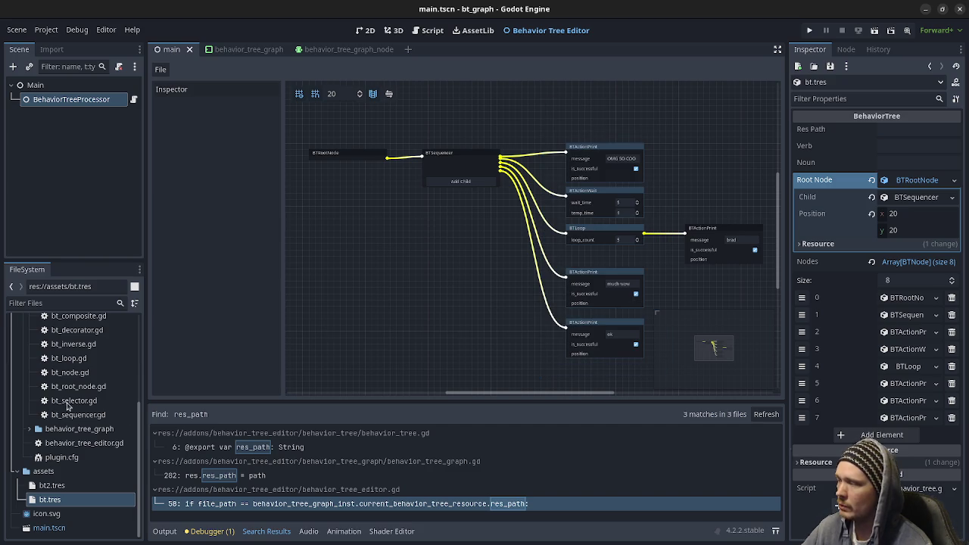
pyautogui.scroll(5, 54, 433)
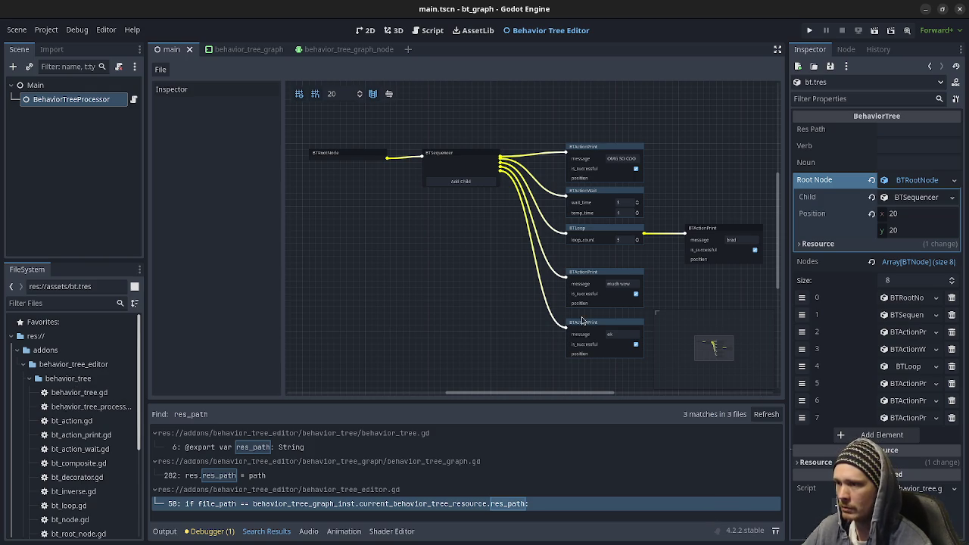
pyautogui.moveTo(553, 126)
pyautogui.mouseDown()
pyautogui.moveTo(644, 366)
pyautogui.moveTo(659, 371)
pyautogui.mouseUp()
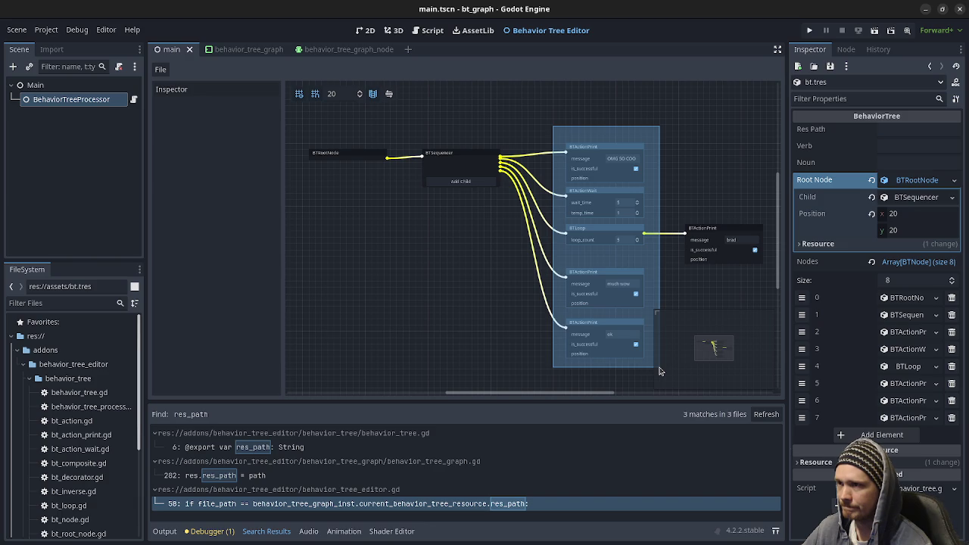
pyautogui.moveTo(659, 371); pyautogui.dragTo(657, 372)
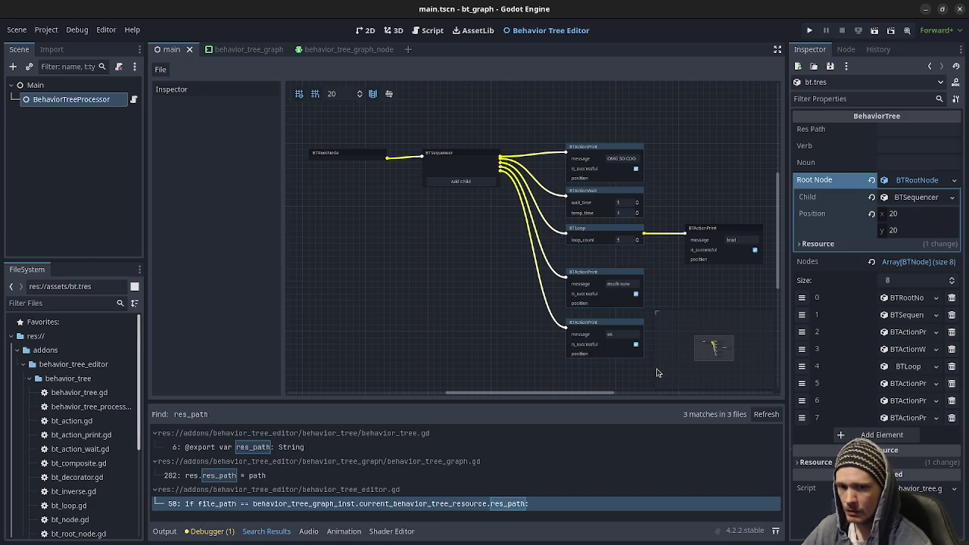
pyautogui.click(507, 333)
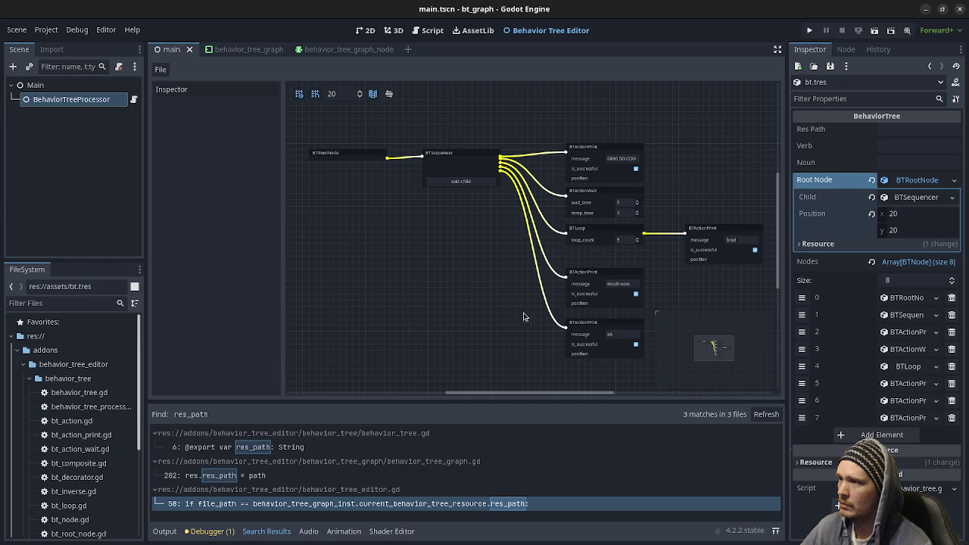
pyautogui.moveTo(540, 107)
pyautogui.mouseDown()
pyautogui.moveTo(625, 328)
pyautogui.moveTo(669, 372)
pyautogui.moveTo(651, 367)
pyautogui.mouseUp()
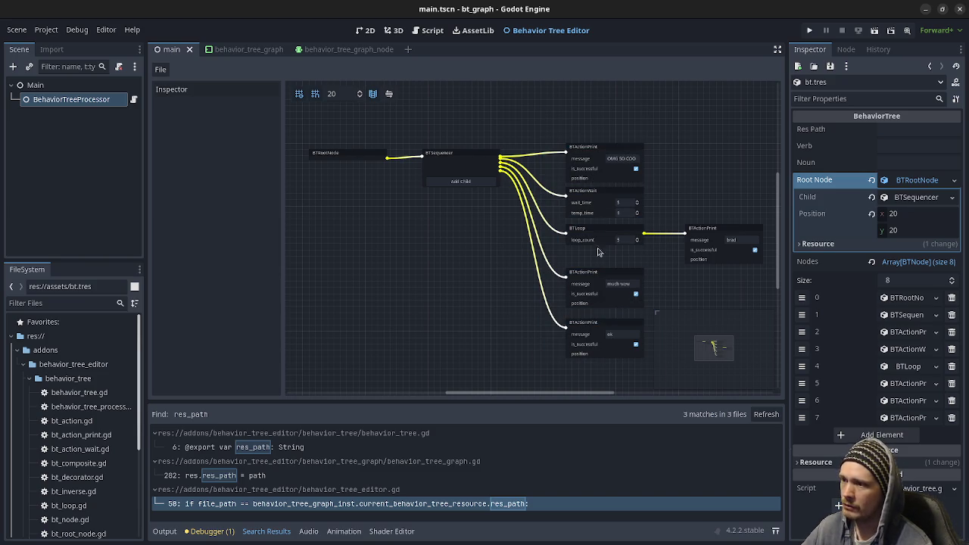
pyautogui.moveTo(553, 119)
pyautogui.mouseDown()
pyautogui.moveTo(641, 407)
pyautogui.moveTo(655, 382)
pyautogui.mouseUp()
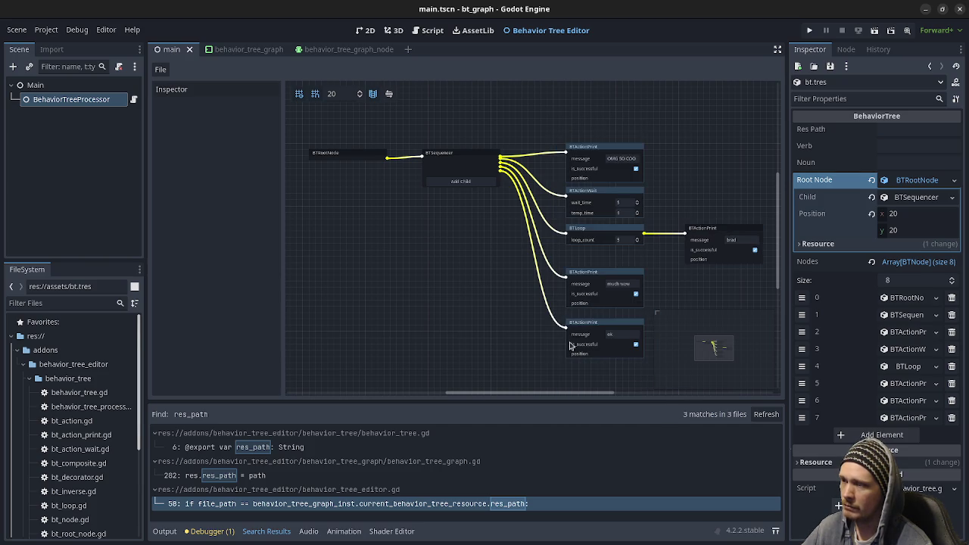
pyautogui.moveTo(312, 114)
pyautogui.mouseDown()
pyautogui.moveTo(598, 233)
pyautogui.moveTo(761, 371)
pyautogui.mouseUp()
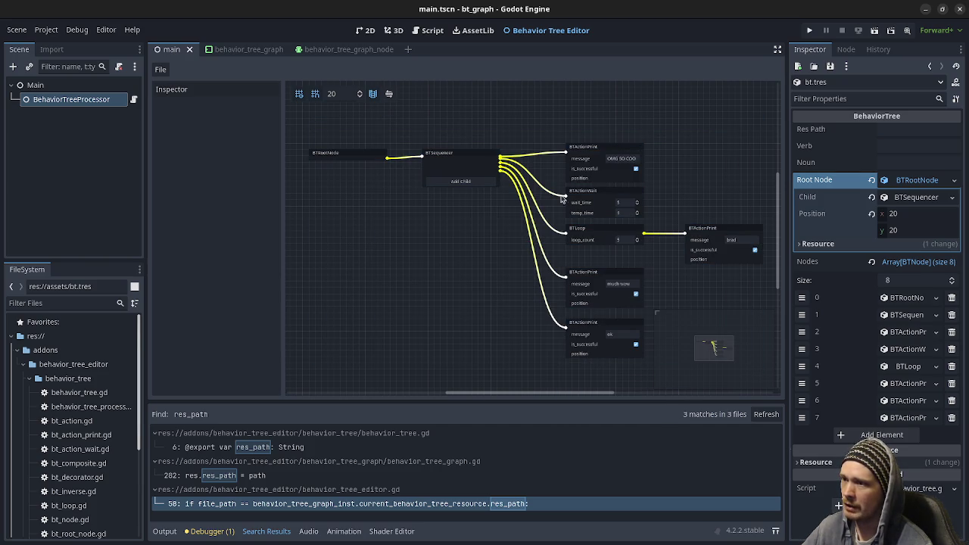
pyautogui.scroll(3, 459, 272)
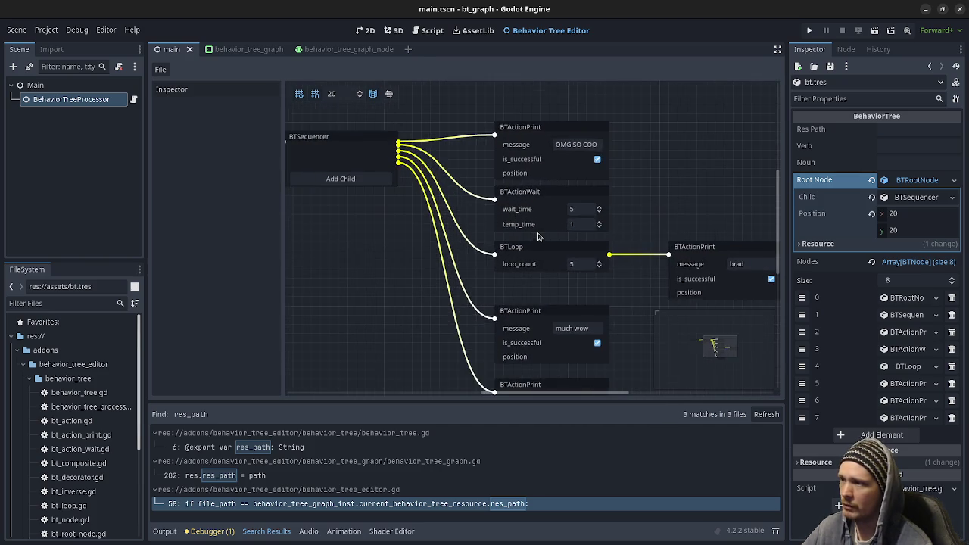
pyautogui.moveTo(702, 205)
pyautogui.mouseDown()
pyautogui.moveTo(689, 256)
pyautogui.moveTo(662, 265)
pyautogui.moveTo(632, 207)
pyautogui.moveTo(584, 174)
pyautogui.moveTo(531, 177)
pyautogui.mouseUp()
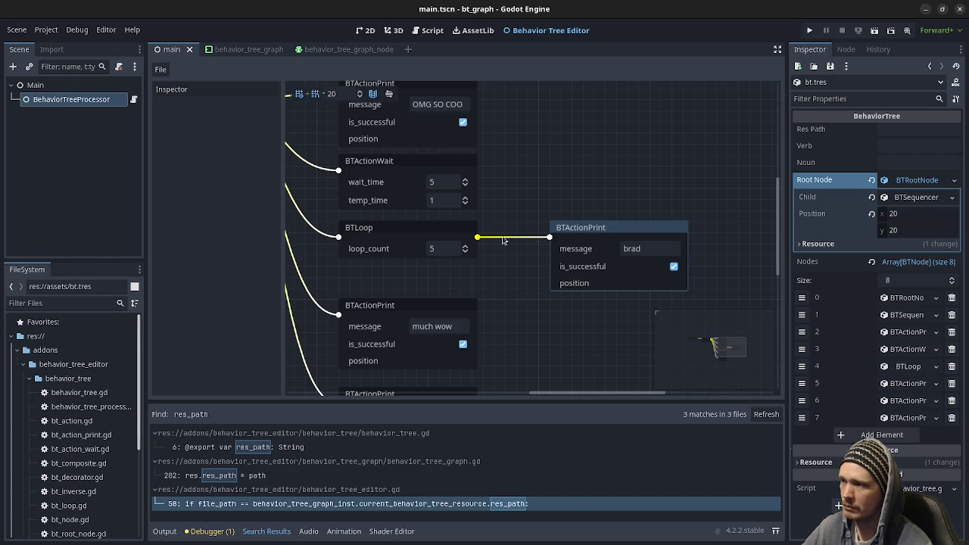
pyautogui.moveTo(353, 313); pyautogui.dragTo(429, 263)
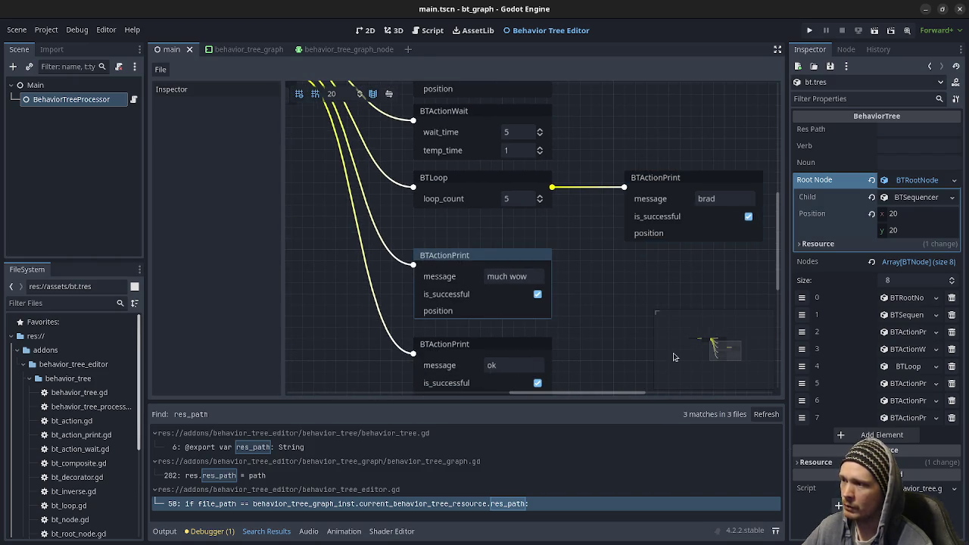
pyautogui.scroll(-5, 616, 238)
pyautogui.scroll(-4, 583, 207)
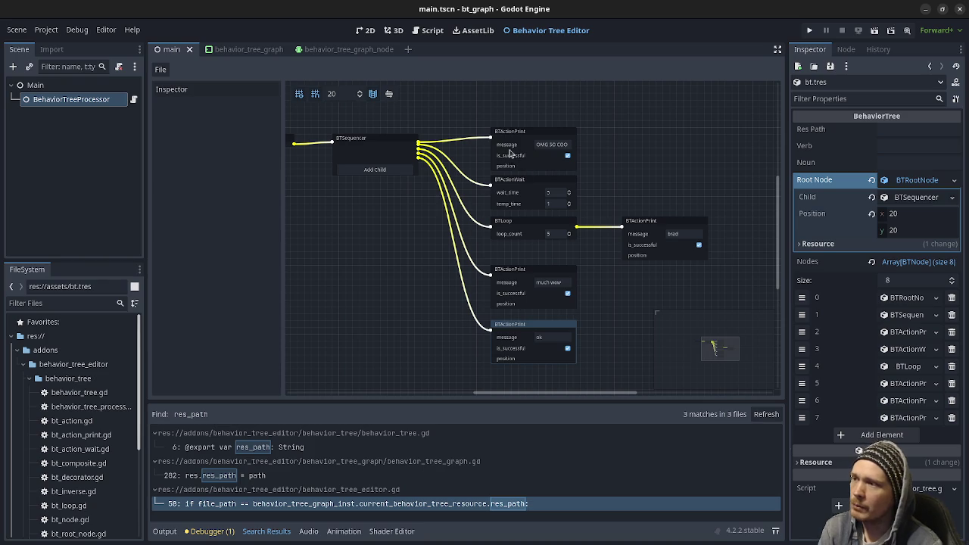
pyautogui.moveTo(477, 118)
pyautogui.mouseDown()
pyautogui.moveTo(691, 397)
pyautogui.moveTo(707, 376)
pyautogui.moveTo(725, 378)
pyautogui.moveTo(717, 376)
pyautogui.mouseUp()
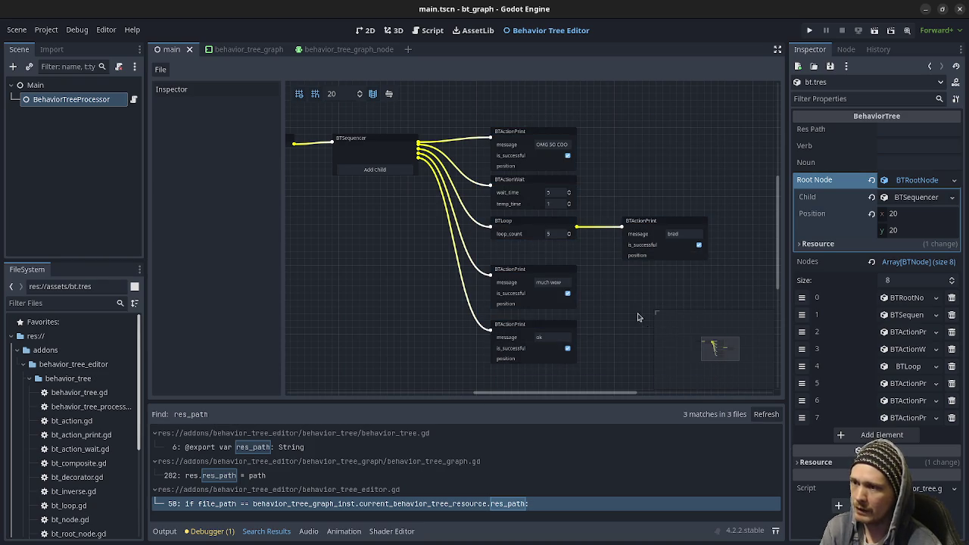
pyautogui.scroll(1, 579, 242)
pyautogui.click(513, 126)
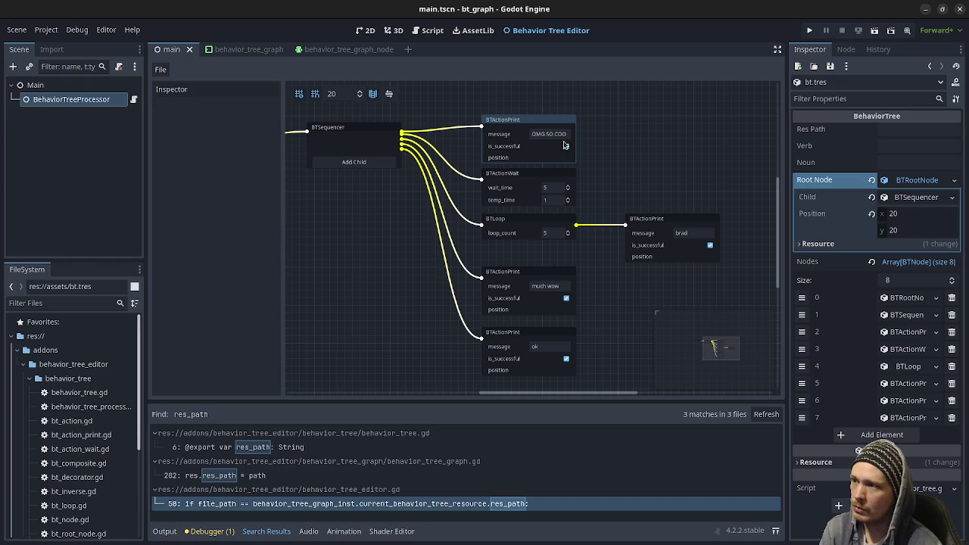
pyautogui.click(526, 177)
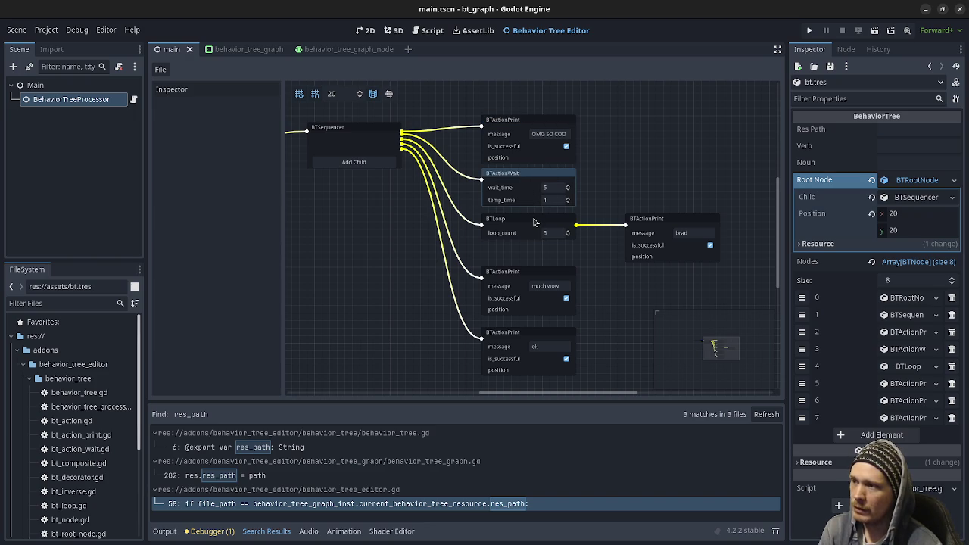
pyautogui.click(532, 222)
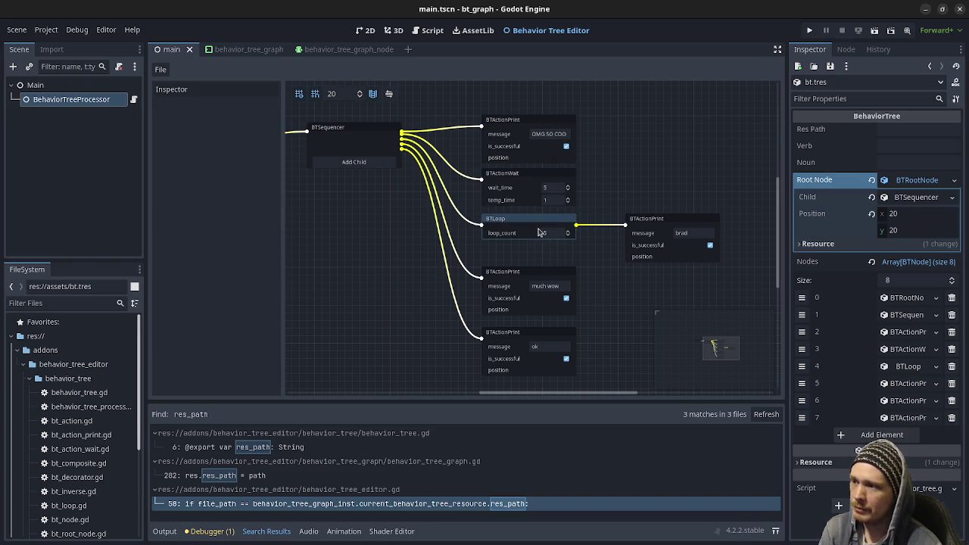
pyautogui.click(657, 222)
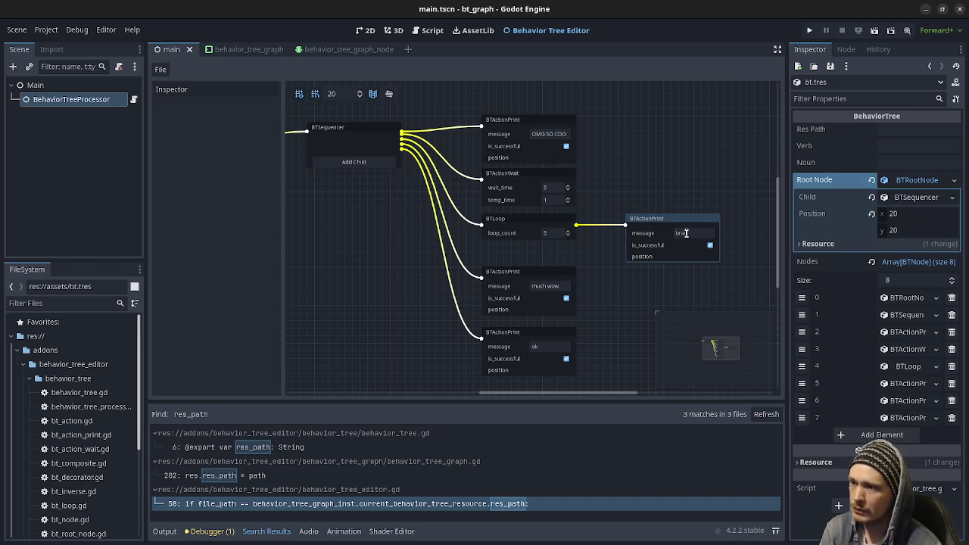
pyautogui.click(530, 263)
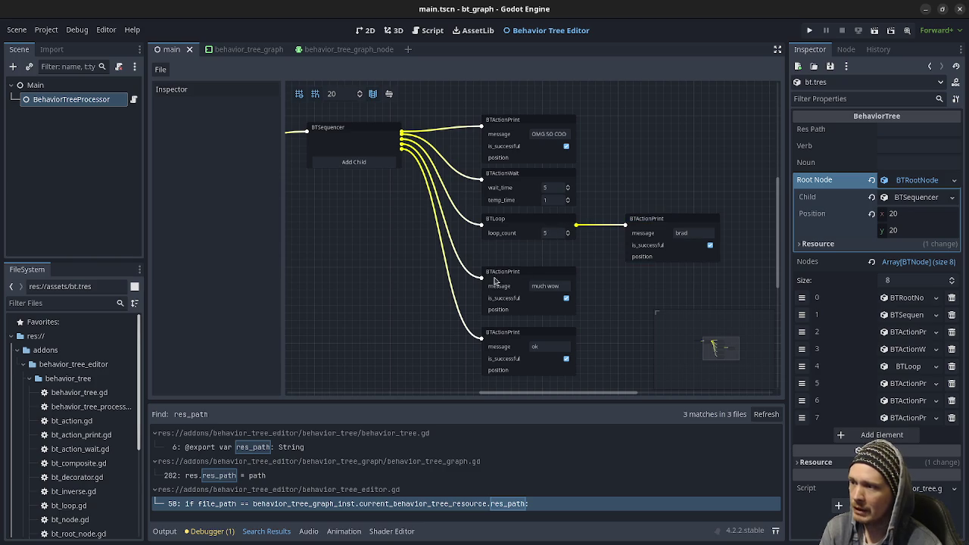
pyautogui.scroll(-2, 595, 319)
pyautogui.moveTo(610, 353)
pyautogui.mouseDown()
pyautogui.moveTo(519, 228)
pyautogui.moveTo(525, 278)
pyautogui.mouseUp()
pyautogui.rightClick(521, 241)
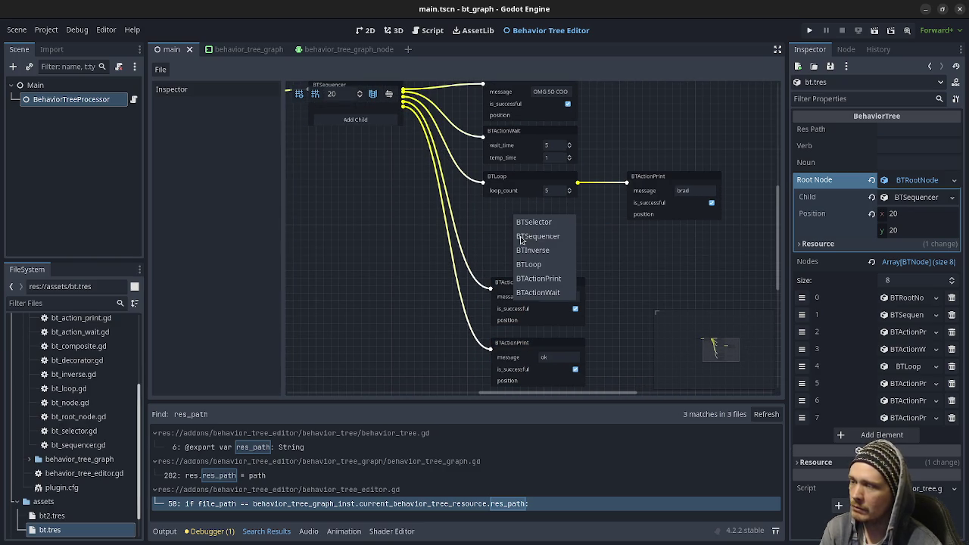
# Add a new BTActionWait node below BTLoop with wait_time 2
pyautogui.click(551, 295)
pyautogui.moveTo(569, 251)
pyautogui.mouseDown()
pyautogui.moveTo(564, 257)
pyautogui.moveTo(562, 245)
pyautogui.mouseUp()
pyautogui.click(560, 236)
pyautogui.write('2')
pyautogui.click(634, 259)
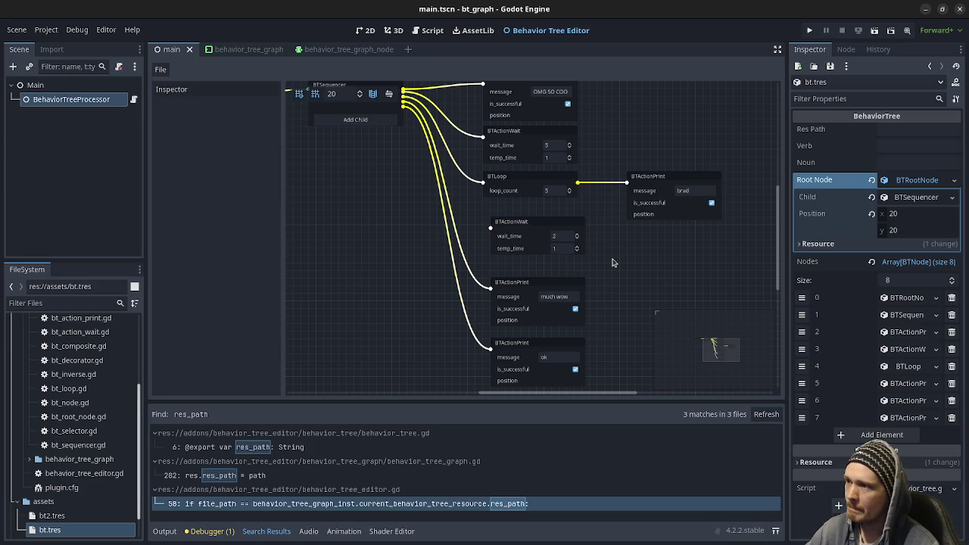
# Add another child output slot to BTSequencer
pyautogui.click(375, 120)
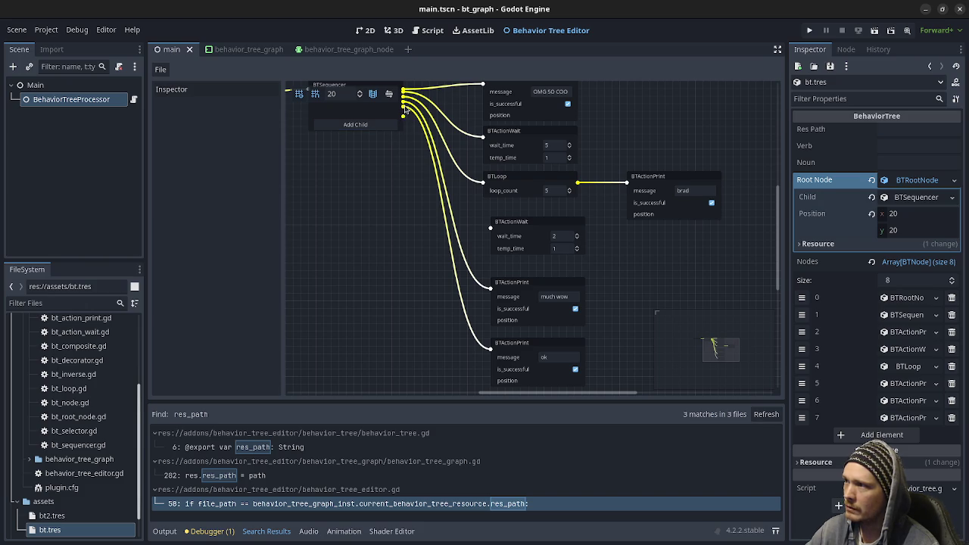
pyautogui.scroll(2, 414, 130)
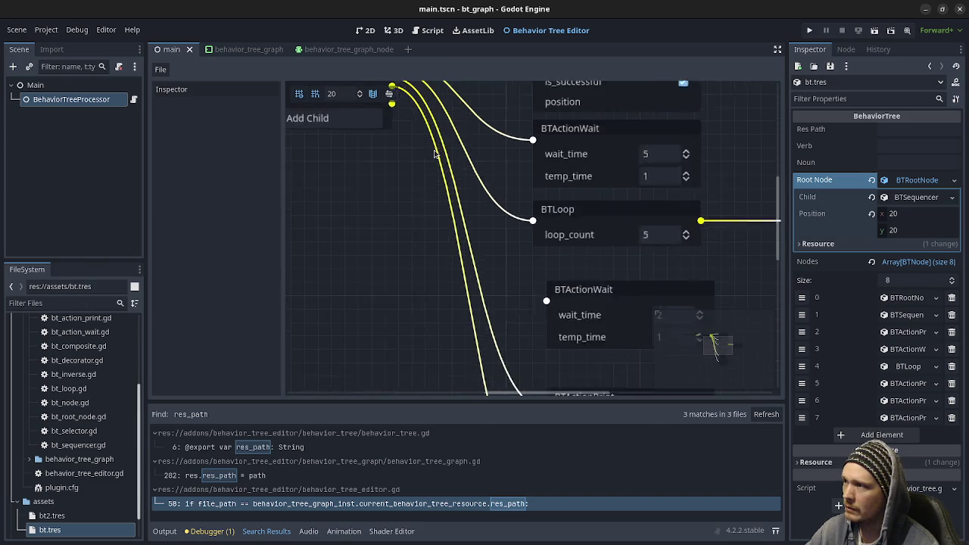
pyautogui.scroll(1, 435, 154)
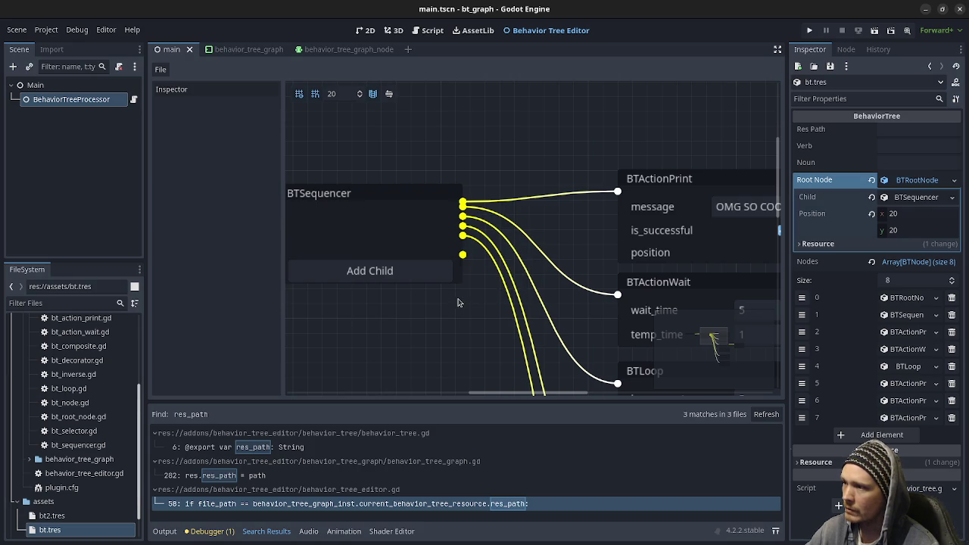
pyautogui.moveTo(463, 240)
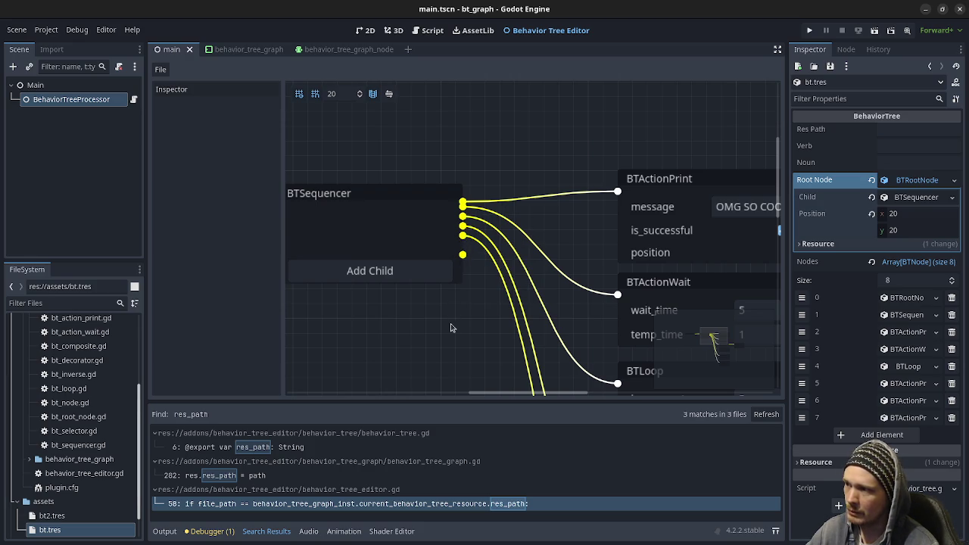
pyautogui.scroll(-1, 450, 323)
pyautogui.scroll(-4, 492, 348)
pyautogui.scroll(-2, 510, 362)
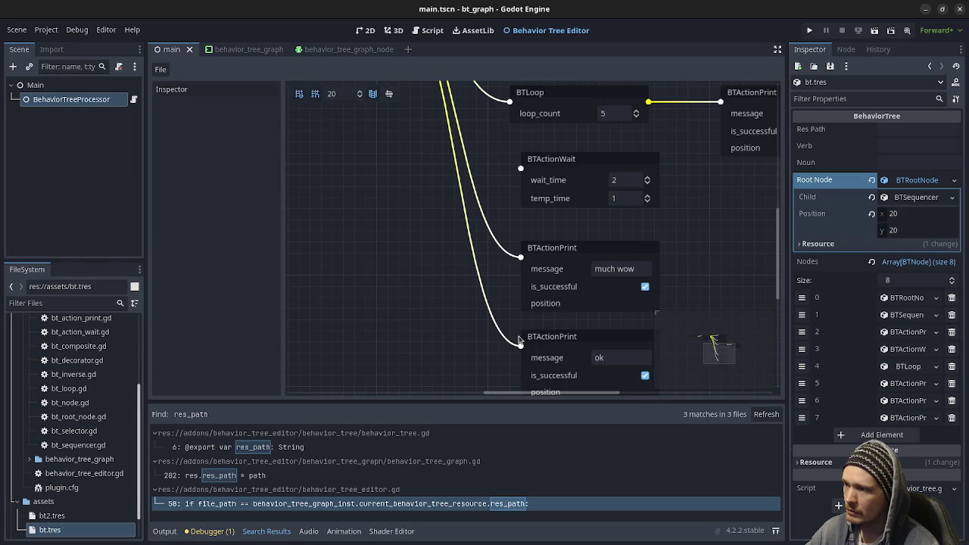
pyautogui.moveTo(521, 344)
pyautogui.mouseDown()
pyautogui.moveTo(522, 259)
pyautogui.moveTo(501, 256)
pyautogui.mouseUp()
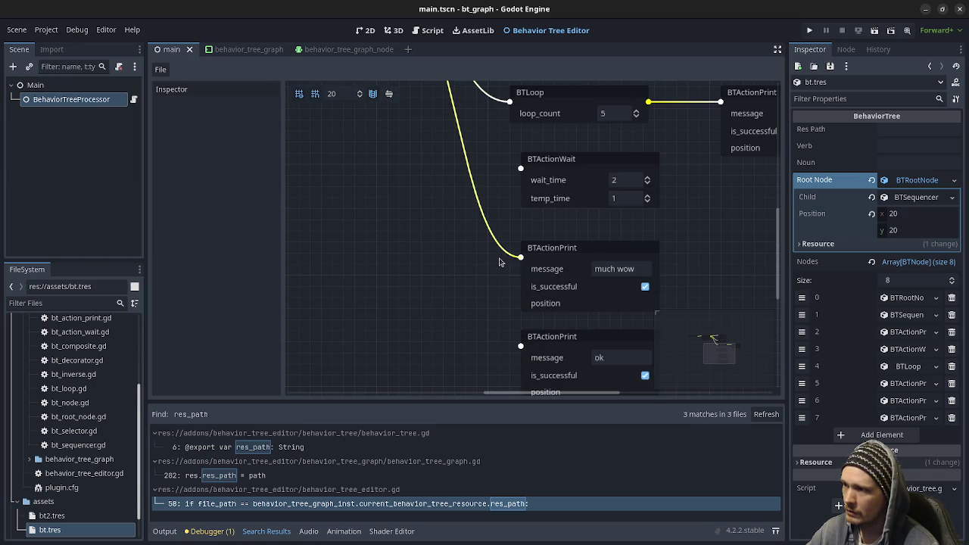
pyautogui.scroll(4, 481, 183)
# Connect the new BTActionWait, then the much wow and ok print nodes, to BTSequencer's outputs
pyautogui.moveTo(548, 327); pyautogui.dragTo(421, 141)
pyautogui.scroll(-3, 485, 317)
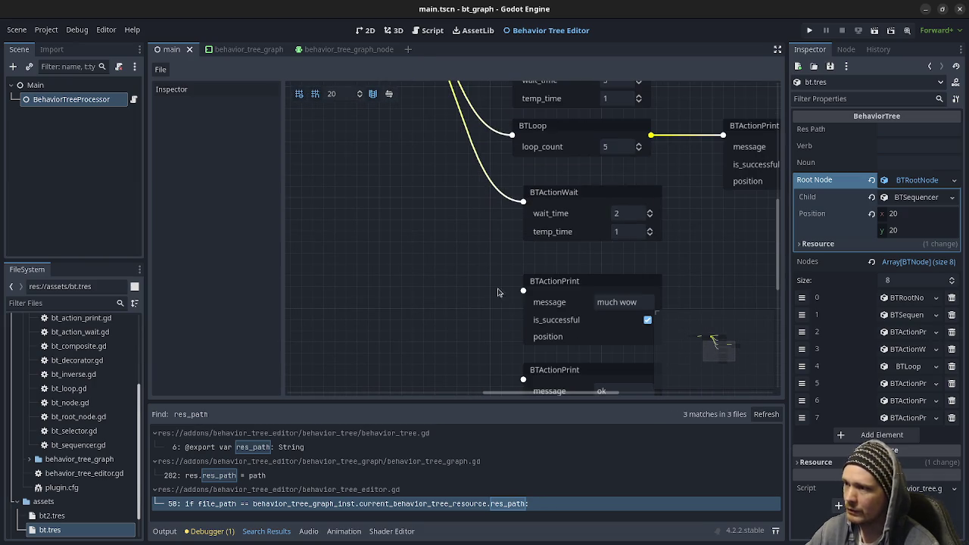
pyautogui.moveTo(523, 290)
pyautogui.mouseDown()
pyautogui.moveTo(443, 144)
pyautogui.moveTo(419, 121)
pyautogui.moveTo(424, 87)
pyautogui.moveTo(414, 120)
pyautogui.moveTo(443, 184)
pyautogui.moveTo(431, 157)
pyautogui.mouseUp()
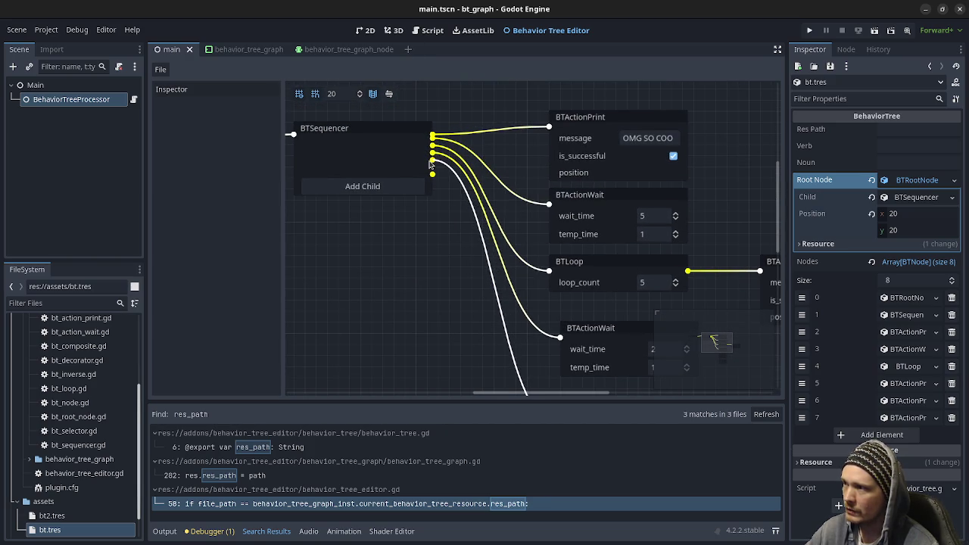
pyautogui.scroll(-4, 483, 309)
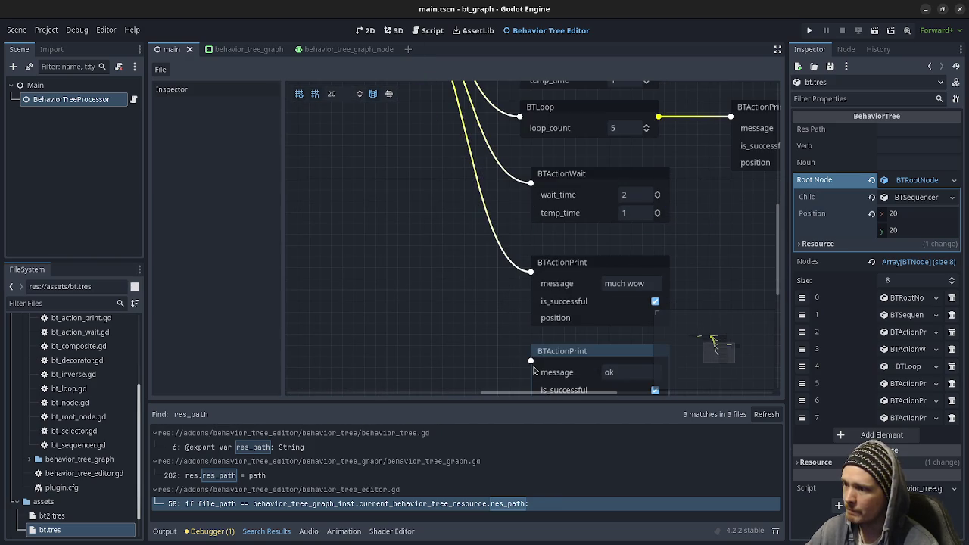
pyautogui.moveTo(530, 363)
pyautogui.mouseDown()
pyautogui.moveTo(448, 202)
pyautogui.moveTo(464, 301)
pyautogui.moveTo(432, 165)
pyautogui.mouseUp()
# Select each BTSequencer child in turn to check the order, then clear the selection
pyautogui.scroll(-1, 670, 334)
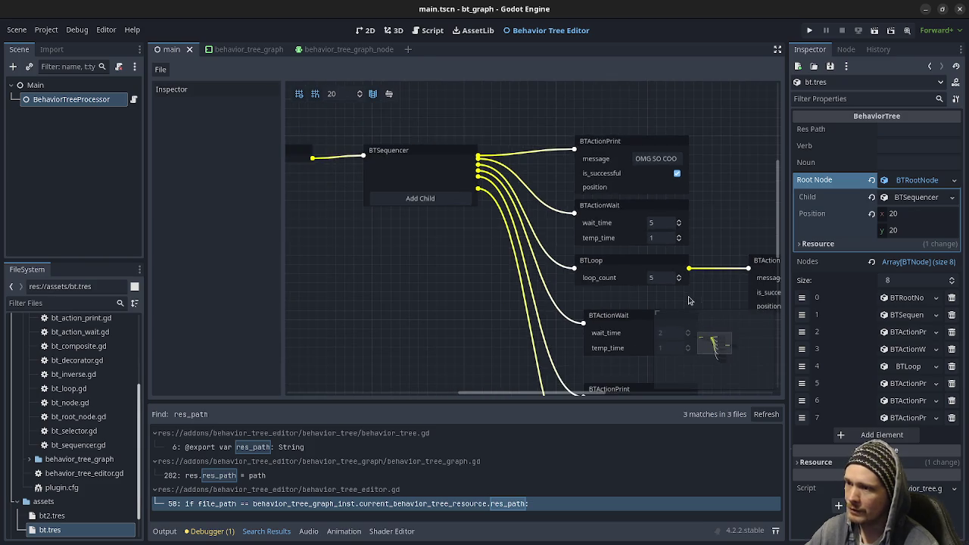
pyautogui.hscroll(4, 530, 227)
pyautogui.click(426, 129)
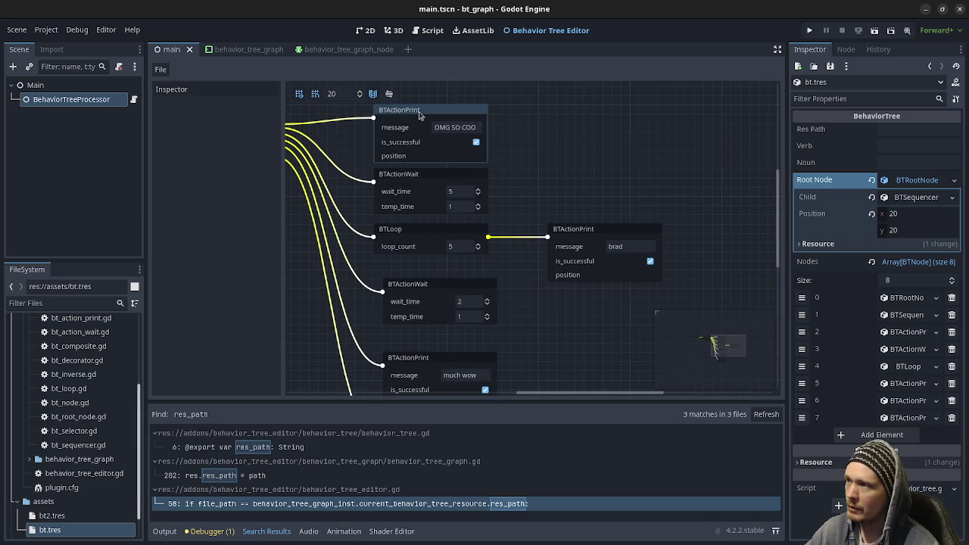
pyautogui.click(435, 189)
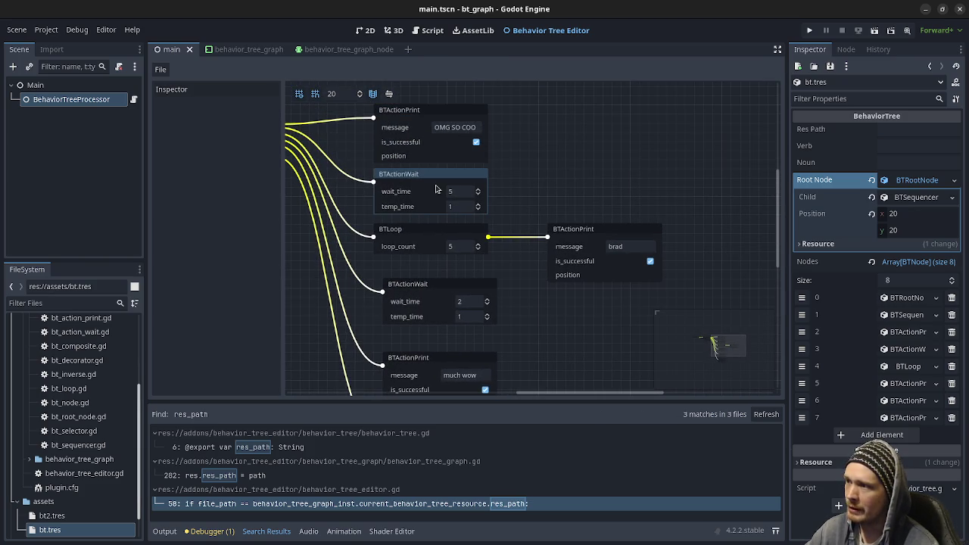
pyautogui.click(436, 236)
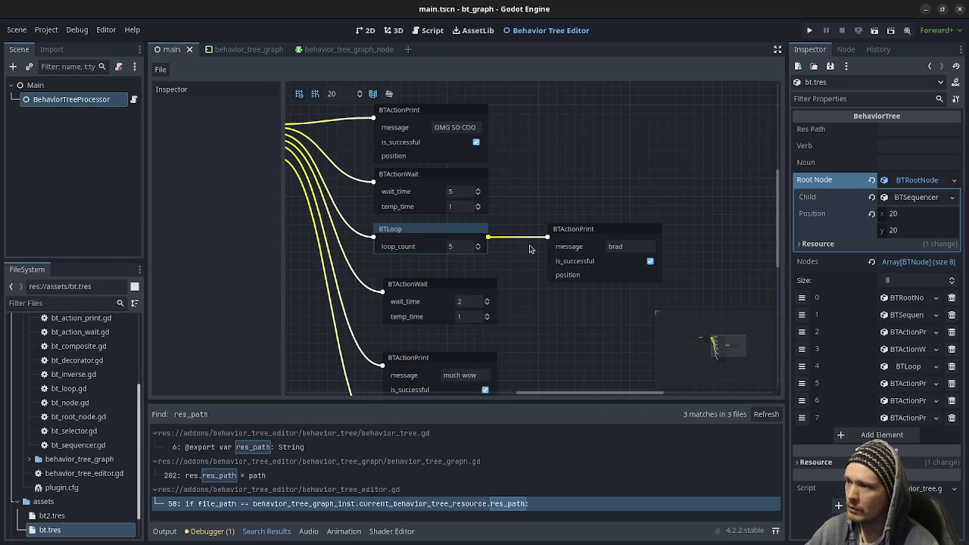
pyautogui.click(589, 233)
pyautogui.click(425, 235)
pyautogui.scroll(-2, 477, 263)
pyautogui.click(450, 239)
pyautogui.scroll(-4, 578, 328)
pyautogui.scroll(-1, 571, 212)
pyautogui.click(490, 193)
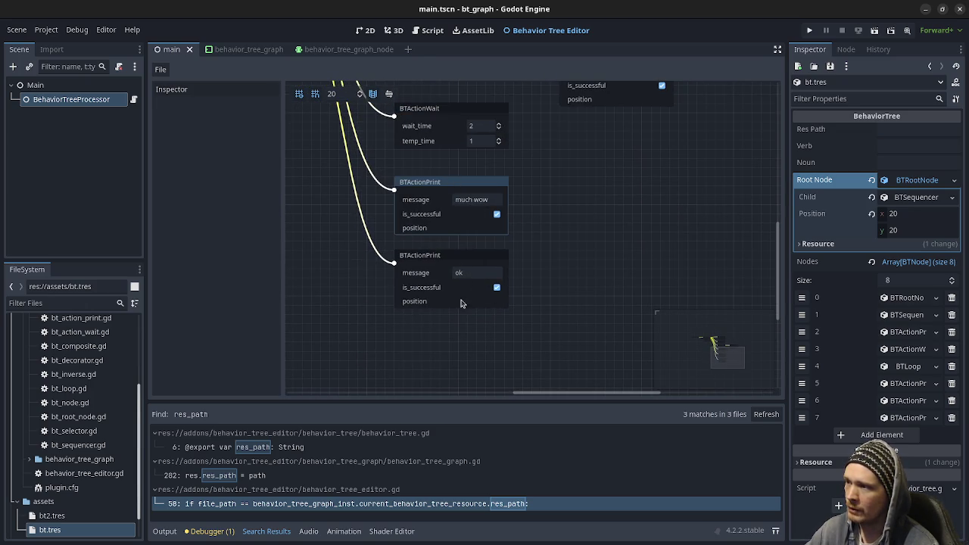
pyautogui.click(464, 255)
pyautogui.click(571, 207)
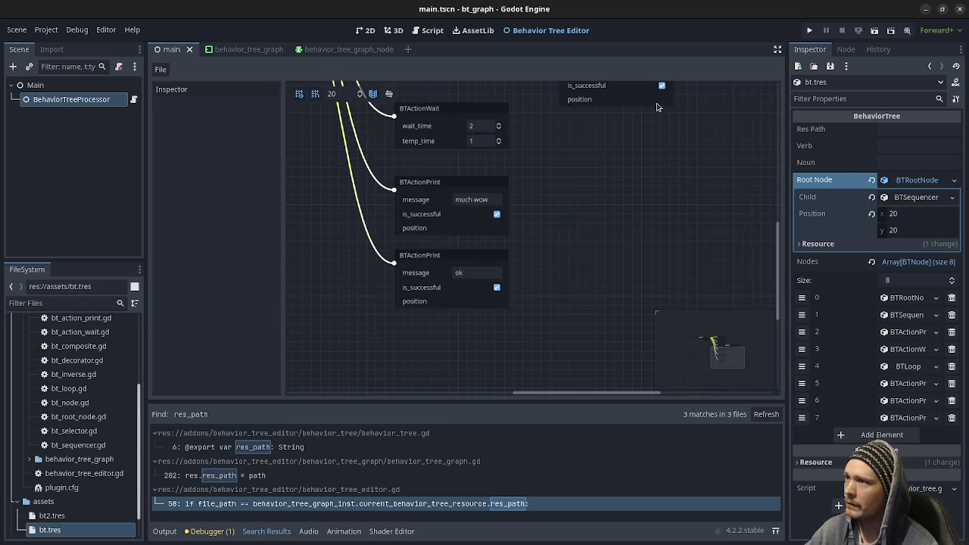
# Run the project, confirm OMG SO COOL, brad five times, much wow and ok print, then stop
pyautogui.click(808, 30)
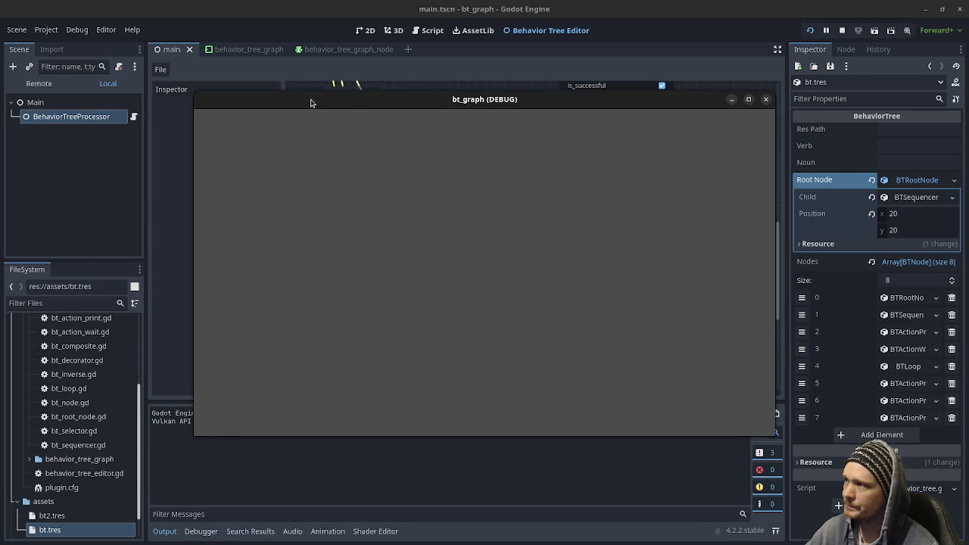
pyautogui.moveTo(311, 103); pyautogui.dragTo(391, 93)
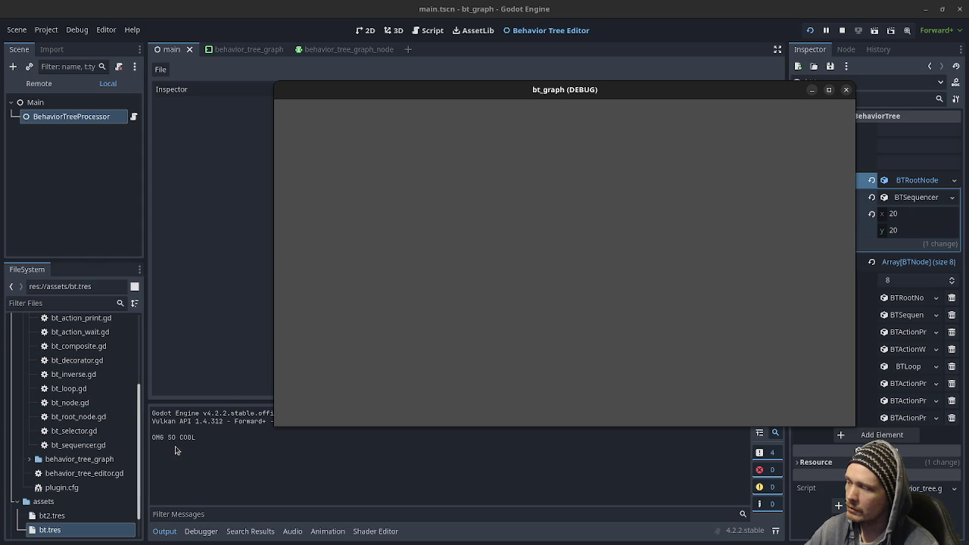
pyautogui.click(844, 30)
pyautogui.moveTo(540, 177)
pyautogui.mouseDown()
pyautogui.moveTo(582, 378)
pyautogui.moveTo(552, 271)
pyautogui.moveTo(563, 346)
pyautogui.mouseUp()
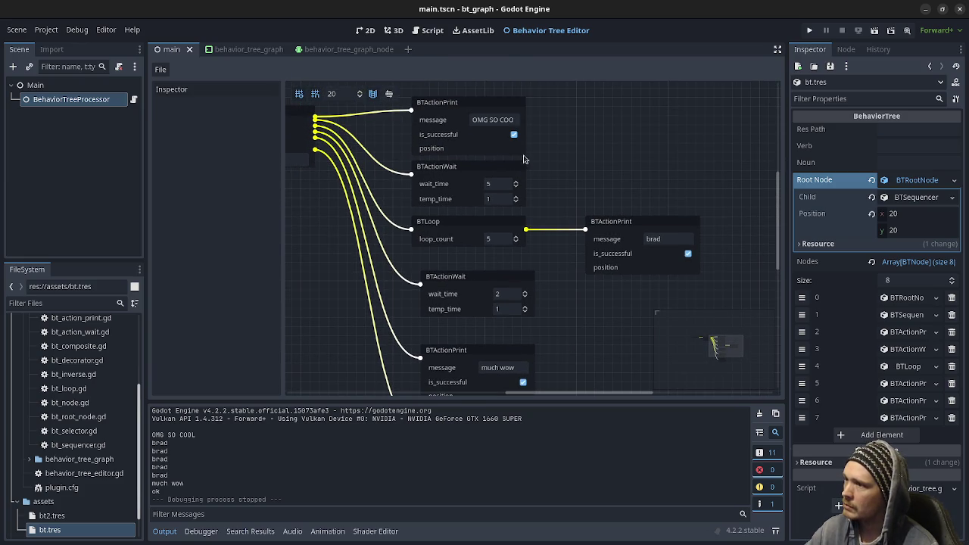
# Open and dismiss the editor's file options, then pan the graph to the lower nodes
pyautogui.click(162, 72)
pyautogui.click(573, 147)
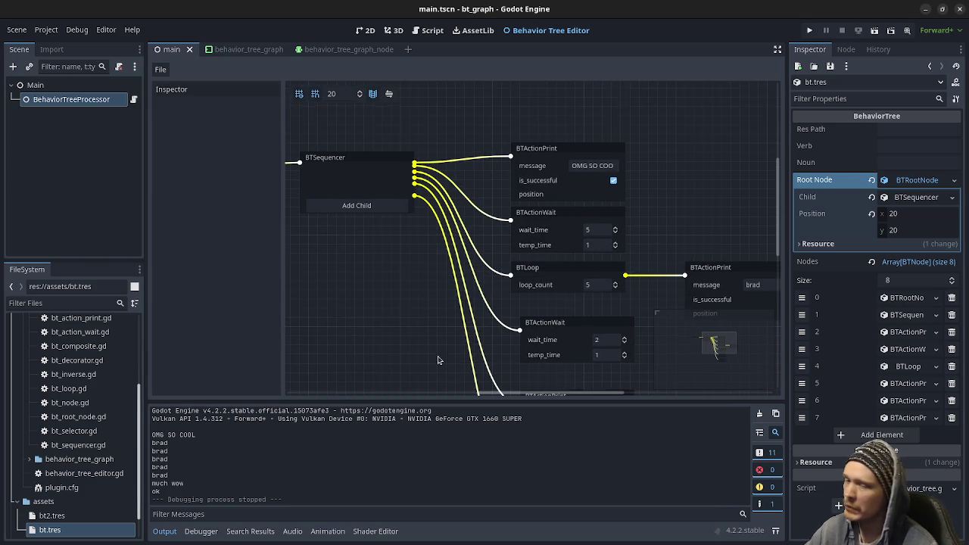
pyautogui.scroll(-1, 427, 329)
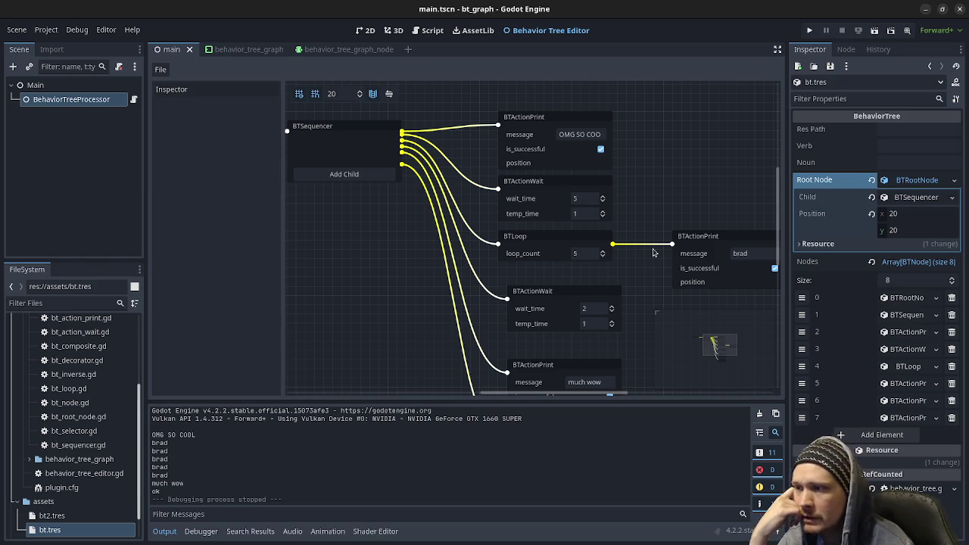
pyautogui.scroll(5, 89, 380)
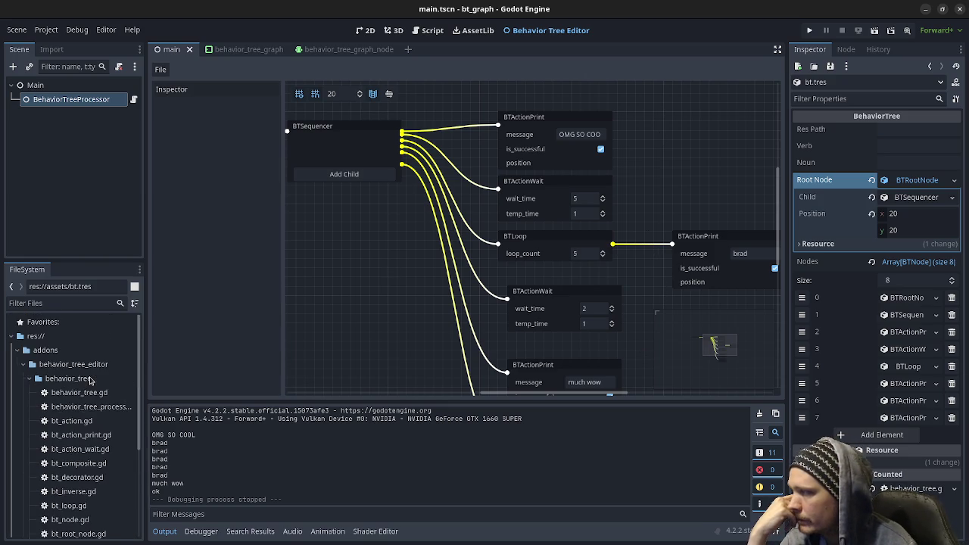
pyautogui.scroll(-3, 89, 380)
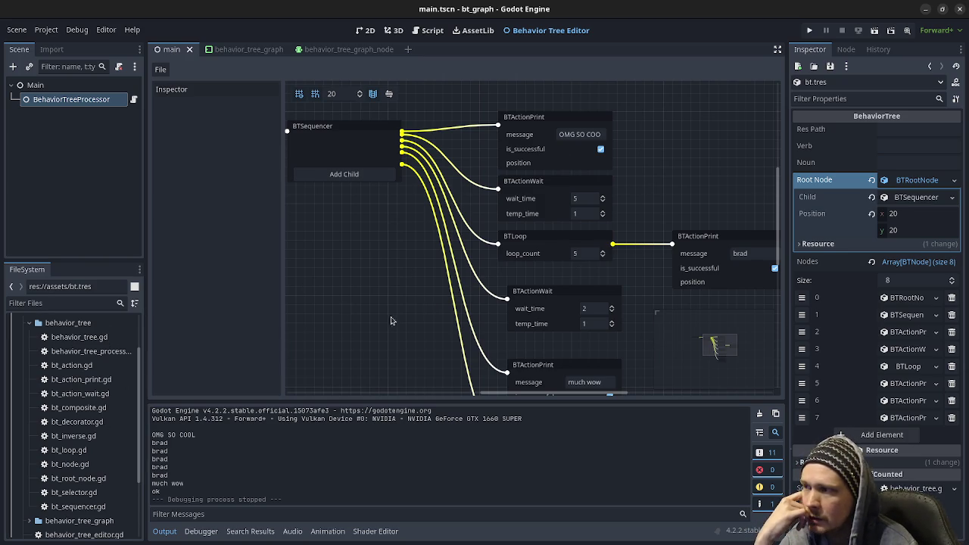
pyautogui.moveTo(462, 308); pyautogui.dragTo(445, 248)
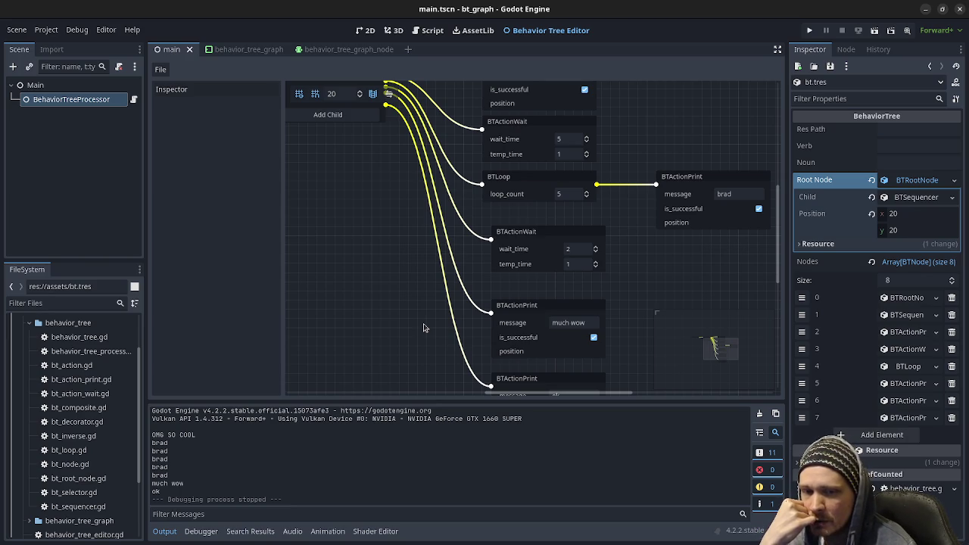
pyautogui.moveTo(619, 267)
pyautogui.mouseDown()
pyautogui.moveTo(599, 259)
pyautogui.moveTo(618, 257)
pyautogui.moveTo(623, 338)
pyautogui.mouseUp()
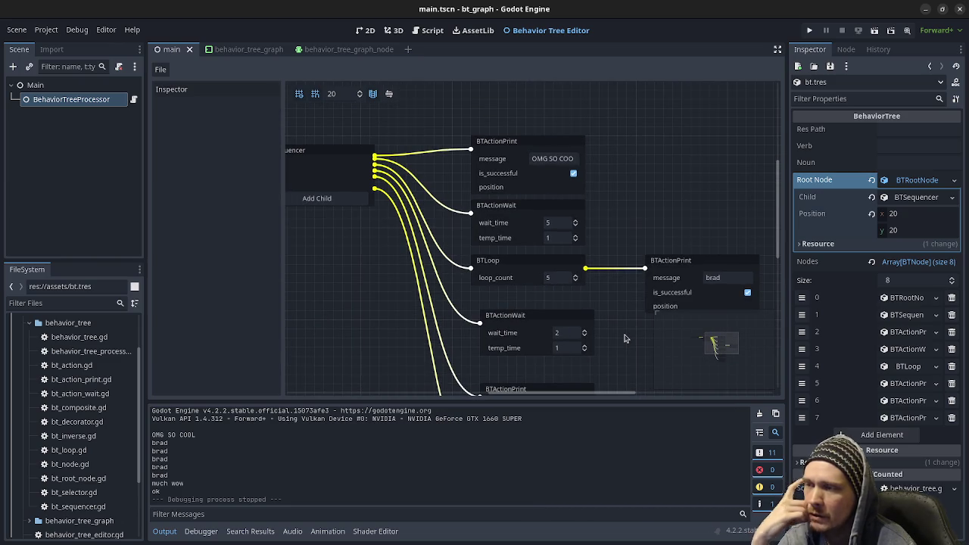
# Select BTSequencer and the first BTActionPrint, then expand the behavior_tree_graph folder in FileSystem
pyautogui.moveTo(624, 339); pyautogui.dragTo(557, 196)
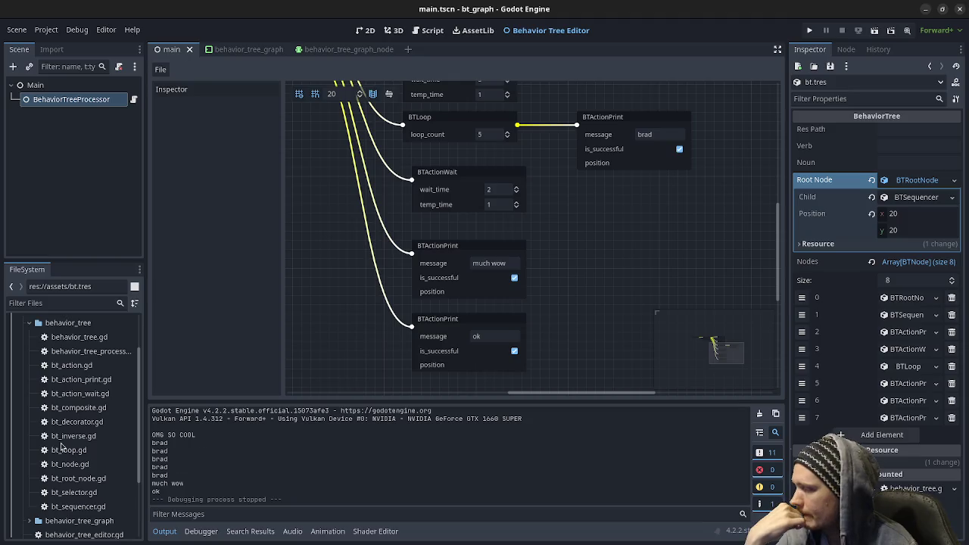
pyautogui.scroll(-5, 60, 458)
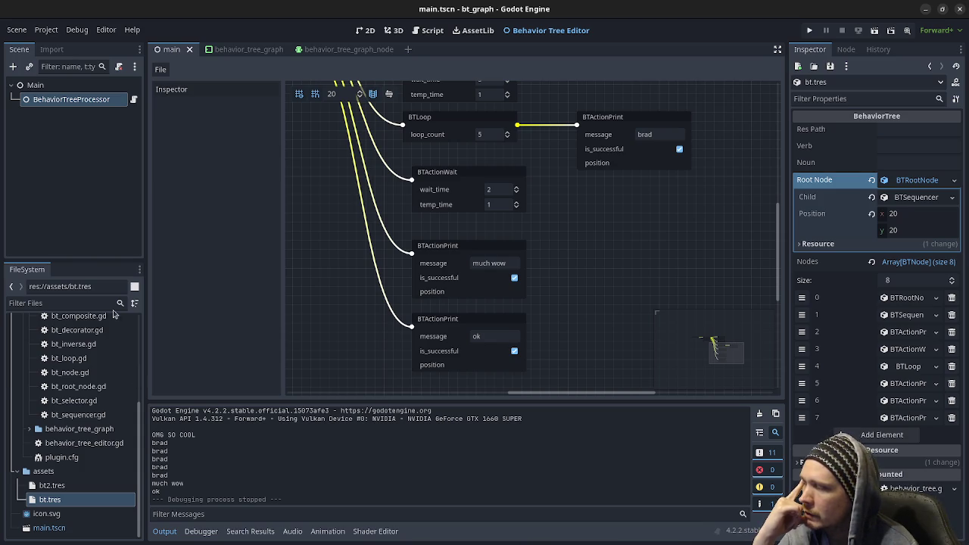
pyautogui.scroll(5, 106, 436)
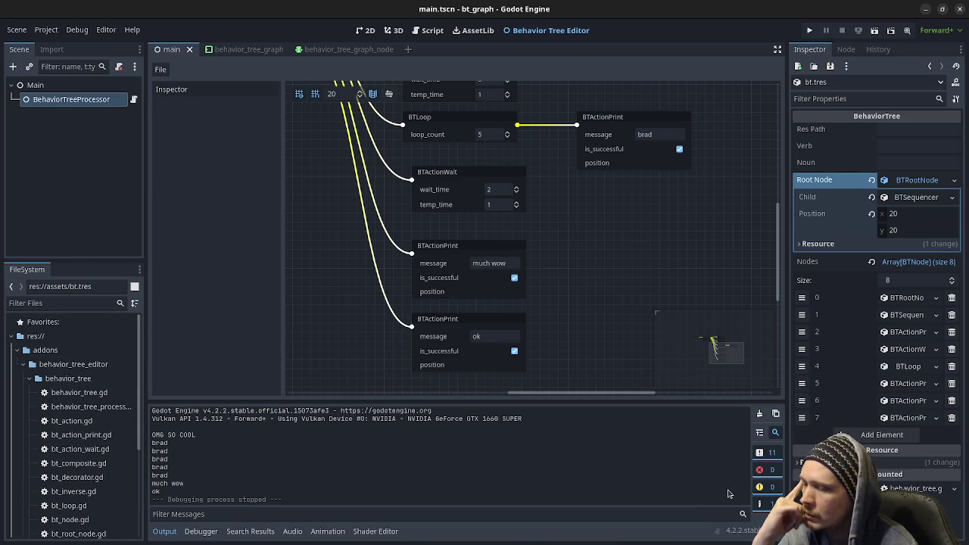
pyautogui.scroll(-5, 110, 445)
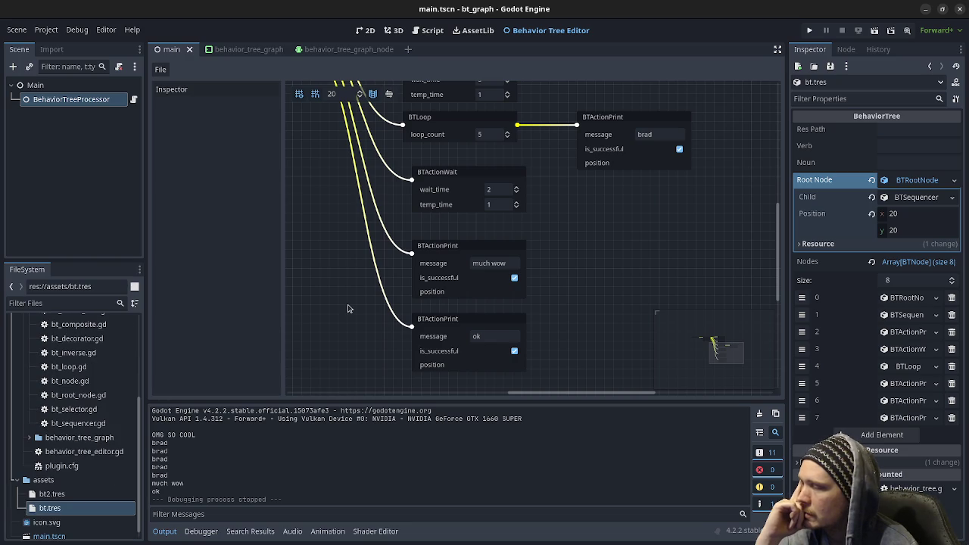
pyautogui.scroll(5, 322, 229)
pyautogui.hscroll(-4, 426, 287)
pyautogui.hscroll(-1, 426, 288)
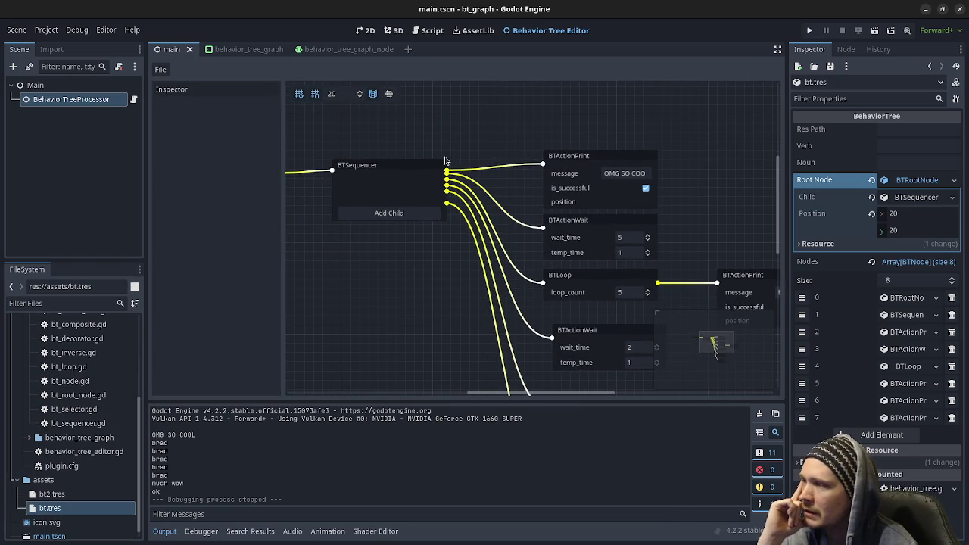
pyautogui.hscroll(-3, 454, 289)
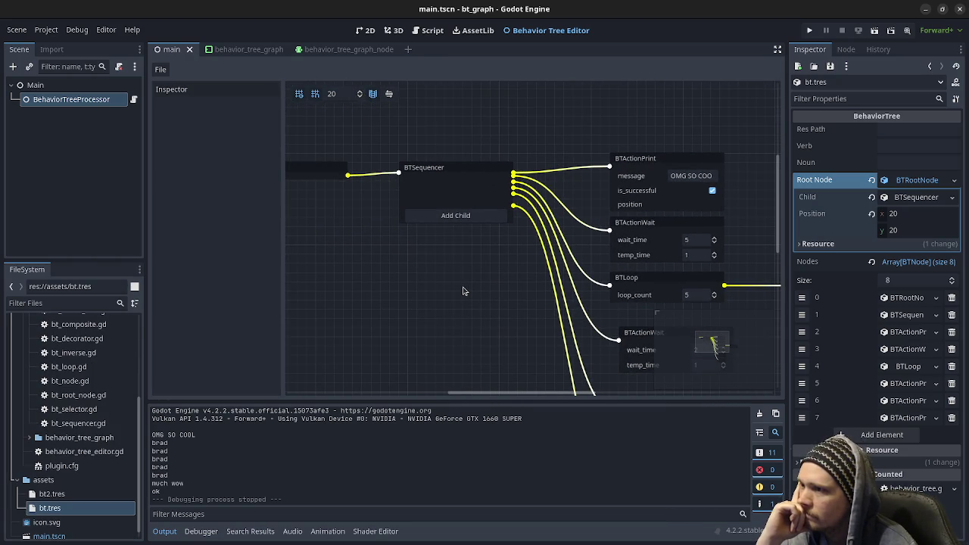
pyautogui.click(484, 171)
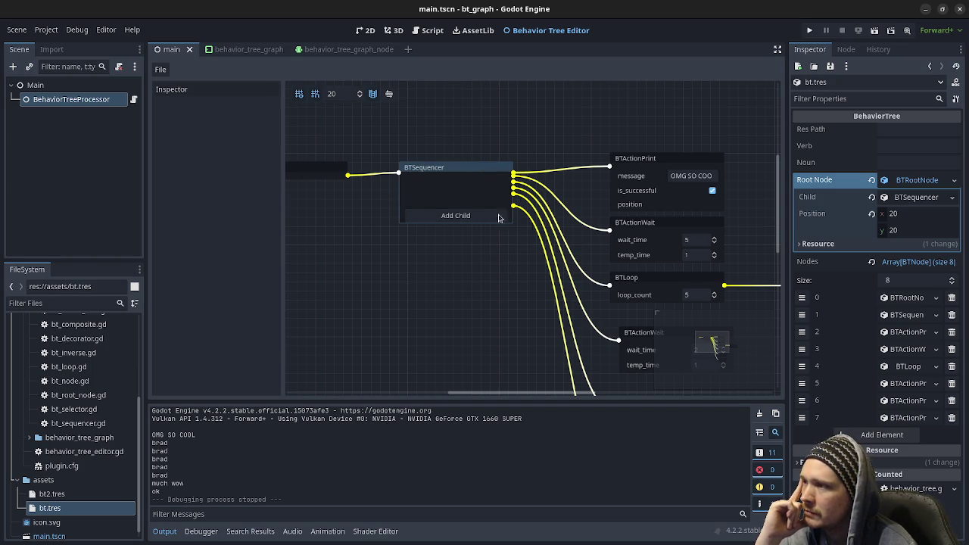
pyautogui.click(652, 162)
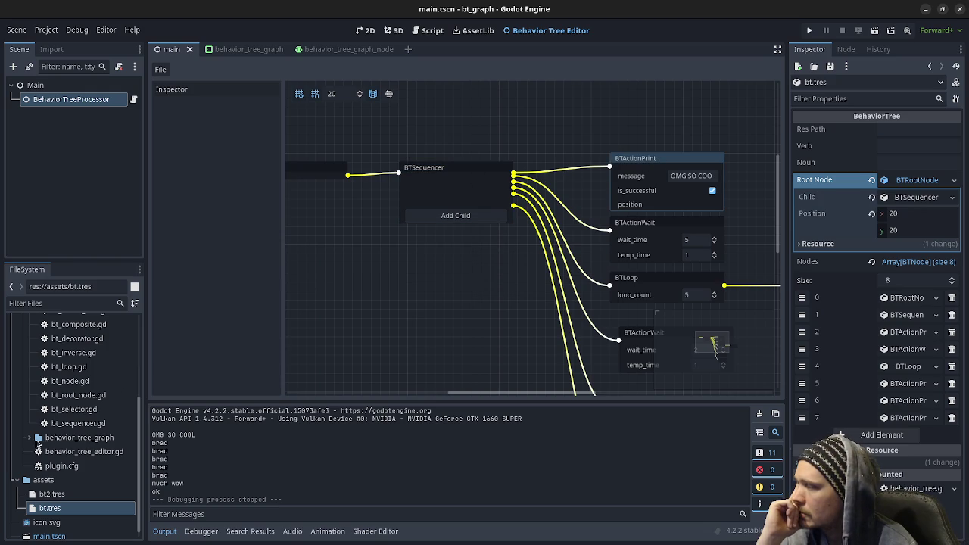
pyautogui.click(28, 438)
# Open behavior_tree_graph_node.gd and .tscn, and inspect the BehaviorTreeGraphNode root in 2D
pyautogui.moveTo(146, 443); pyautogui.dragTo(192, 439)
pyautogui.doubleClick(140, 482)
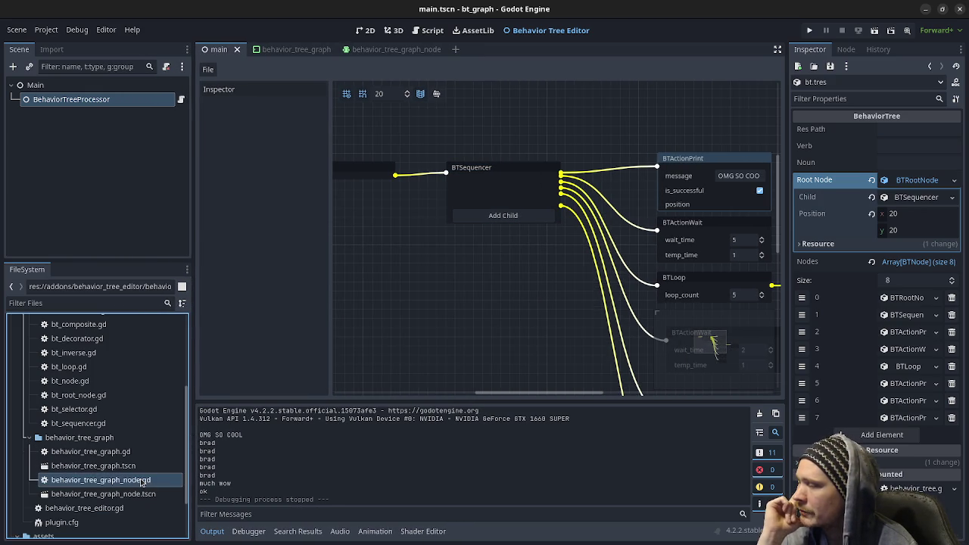
pyautogui.doubleClick(131, 494)
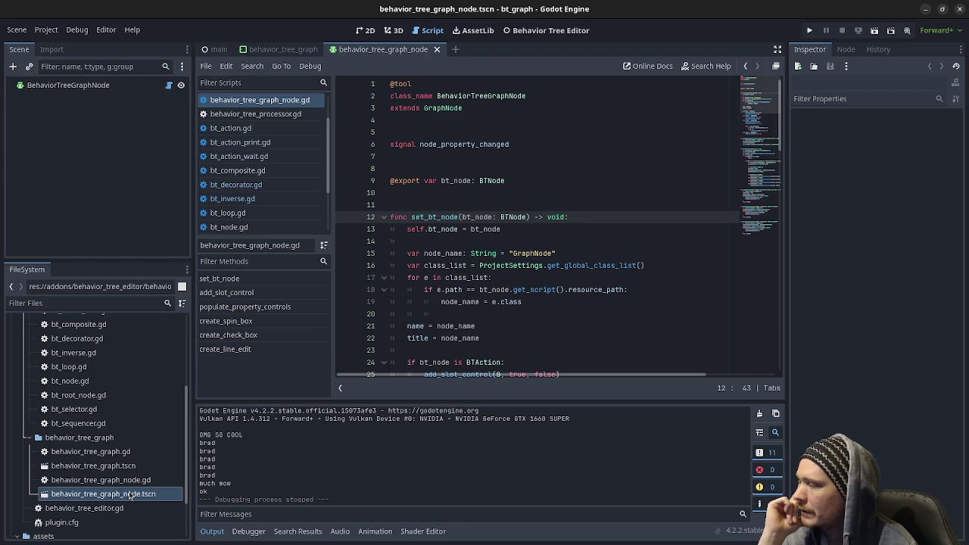
pyautogui.click(393, 31)
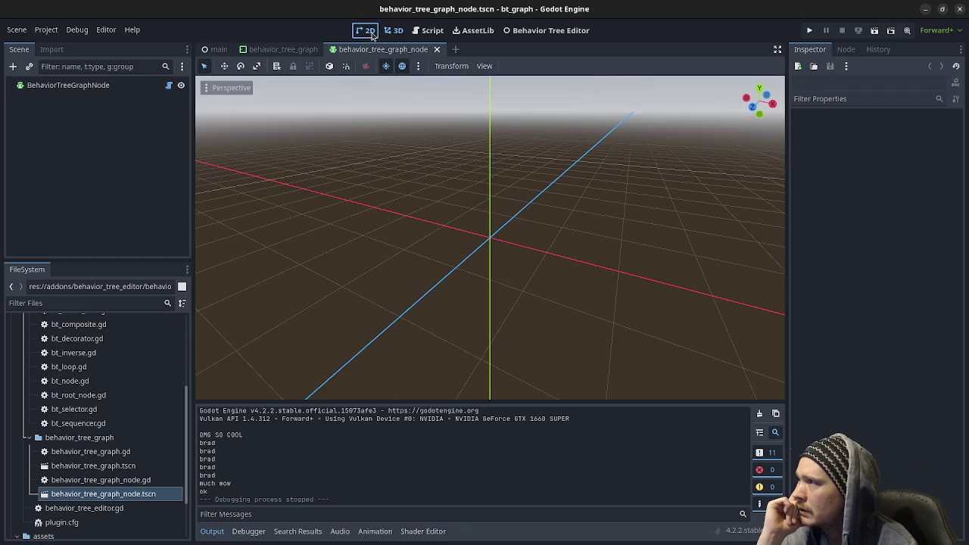
pyautogui.click(369, 32)
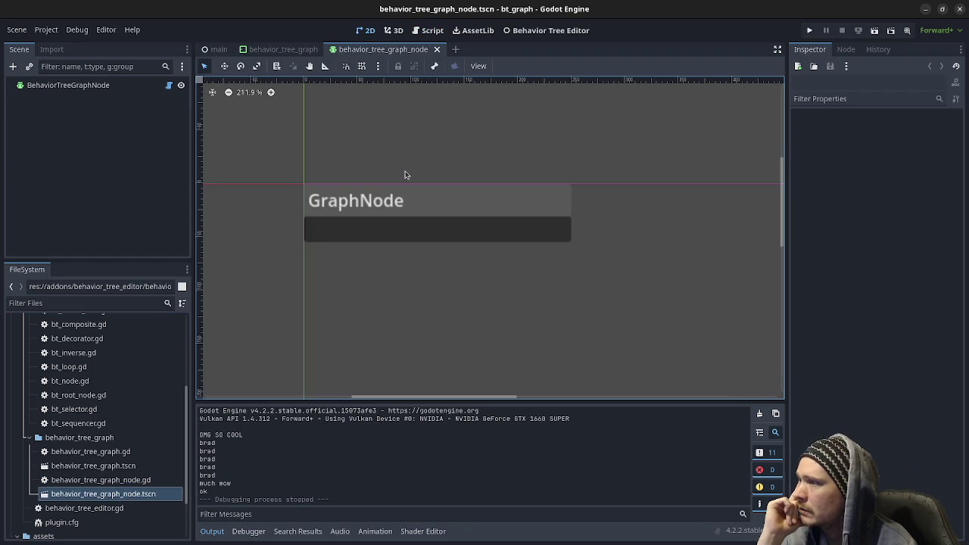
pyautogui.click(80, 86)
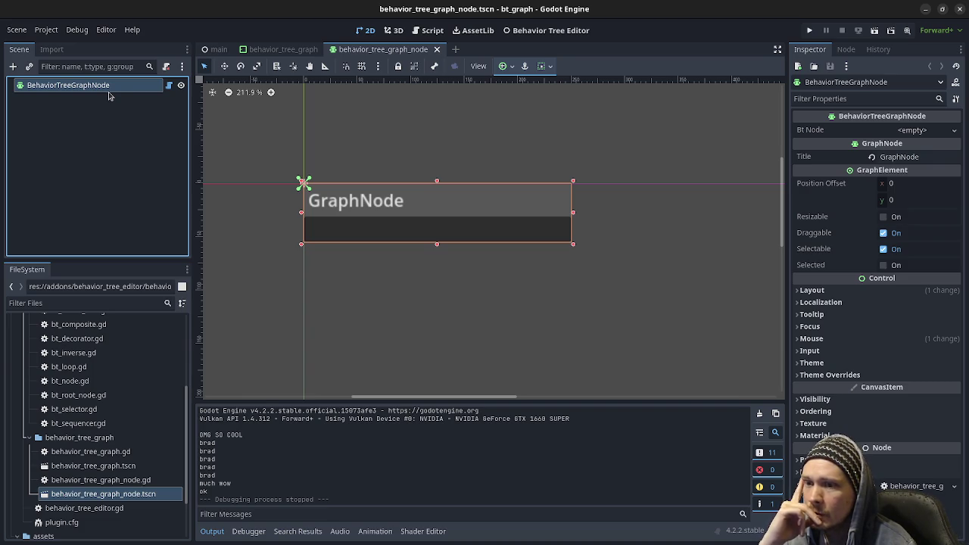
# Reread the behavior_tree_graph_node.gd script, then return to the bt.tres graph and add a BTSequencer child
pyautogui.doubleClick(85, 480)
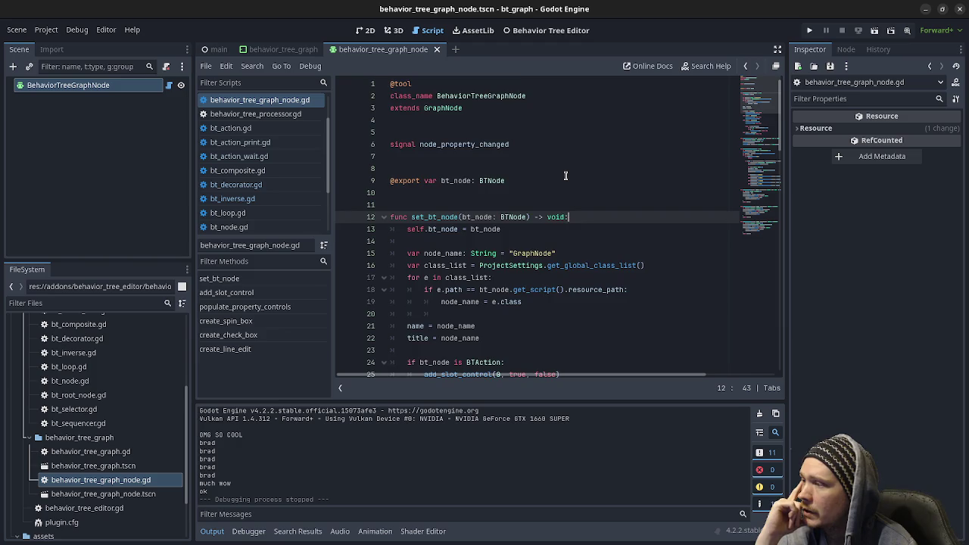
pyautogui.scroll(-4, 564, 175)
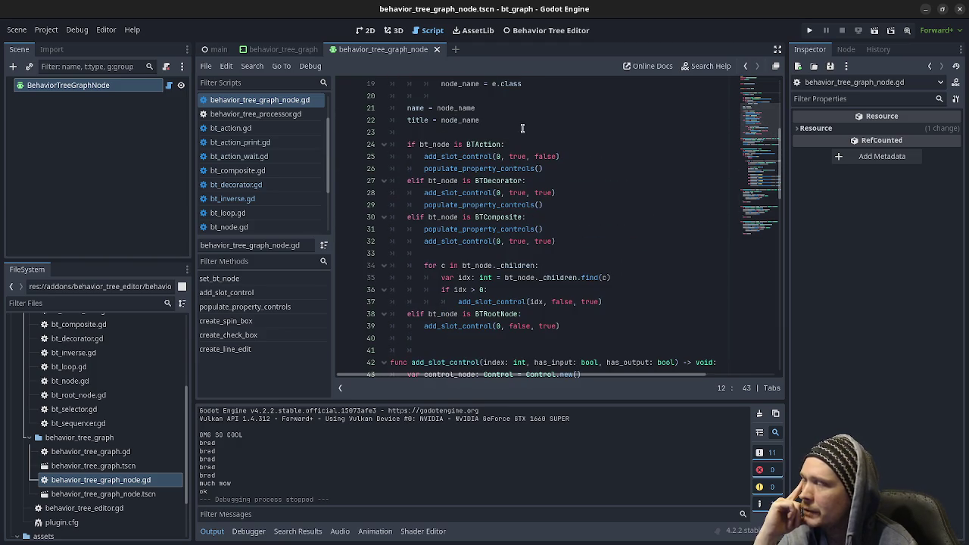
pyautogui.click(542, 32)
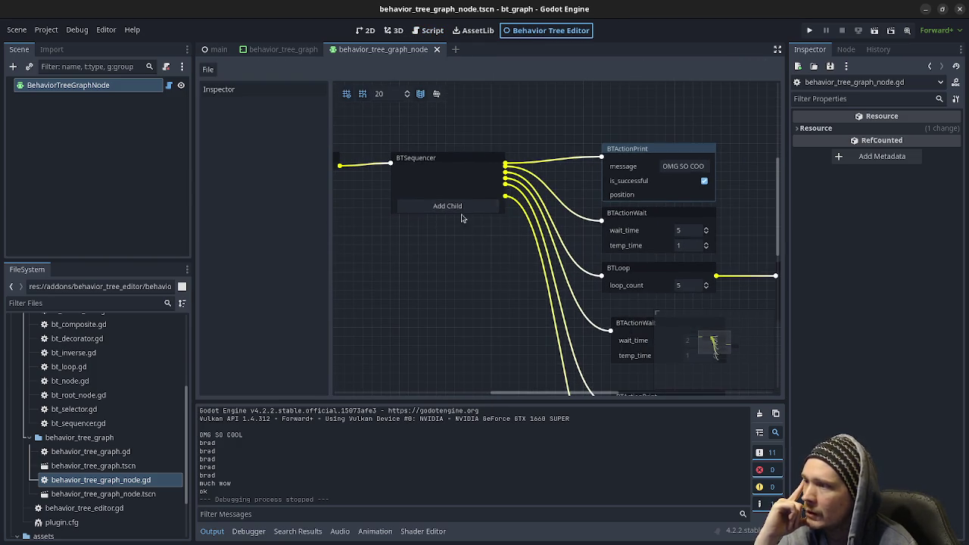
pyautogui.click(447, 206)
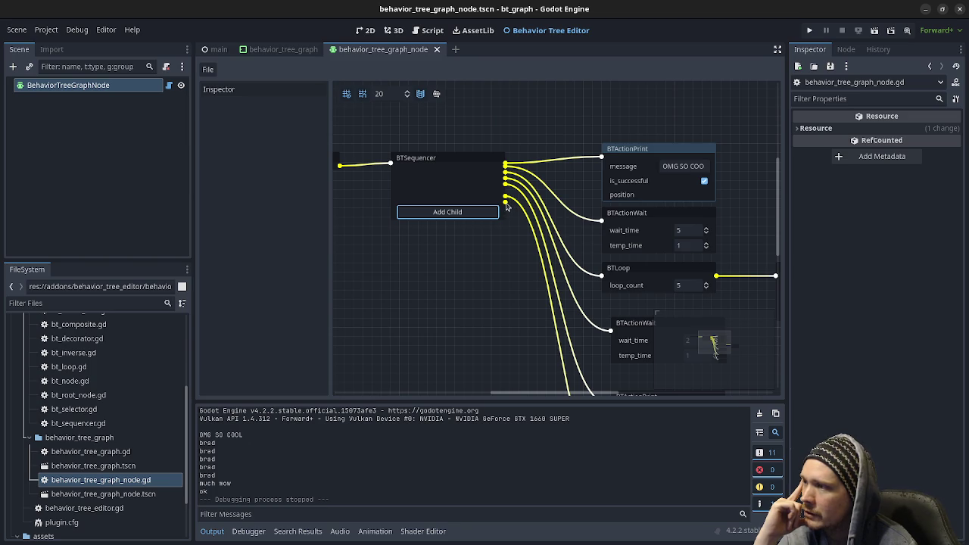
pyautogui.click(428, 31)
pyautogui.scroll(-3, 502, 331)
pyautogui.scroll(8, 502, 332)
pyautogui.scroll(-5, 446, 186)
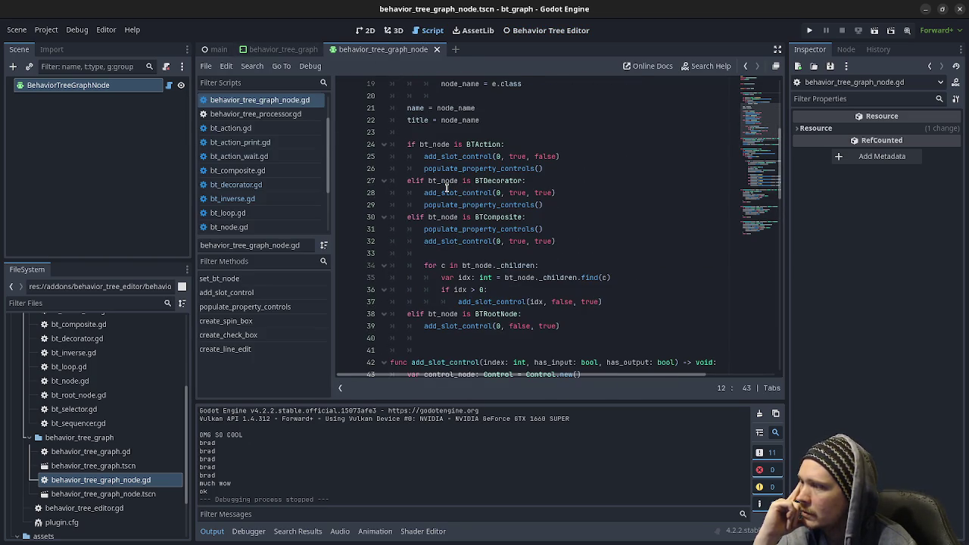
pyautogui.scroll(-4, 447, 187)
pyautogui.scroll(-5, 446, 187)
pyautogui.scroll(5, 447, 187)
pyautogui.doubleClick(460, 218)
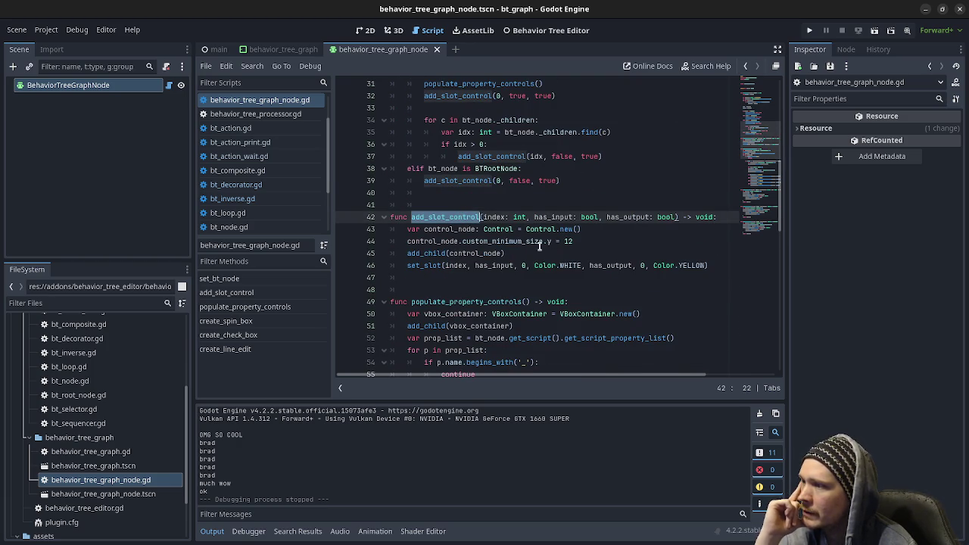
pyautogui.scroll(-4, 602, 331)
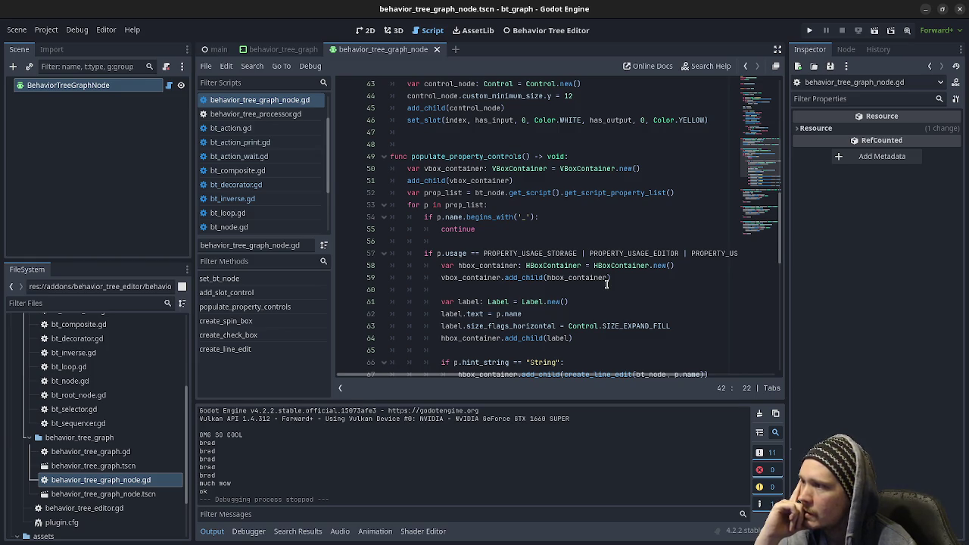
pyautogui.scroll(-4, 606, 283)
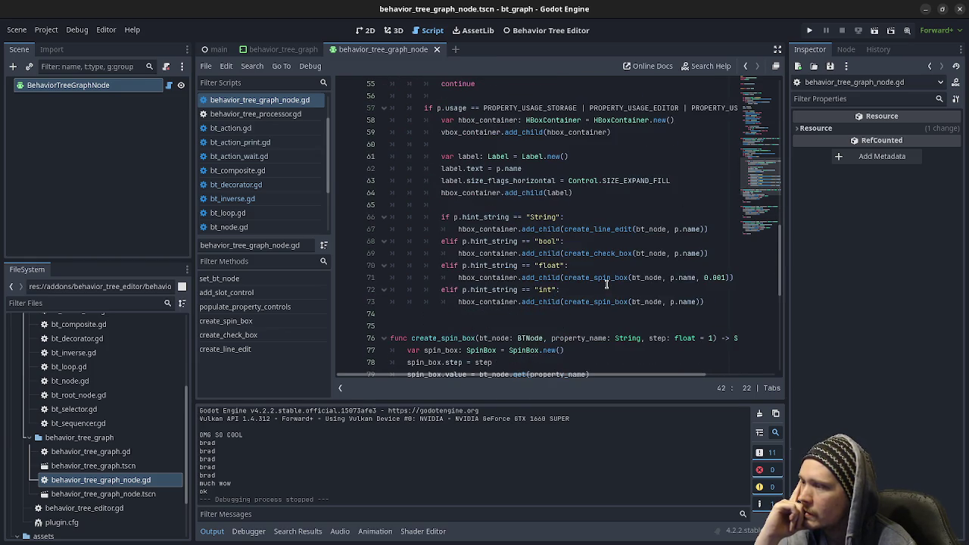
pyautogui.scroll(-3, 605, 283)
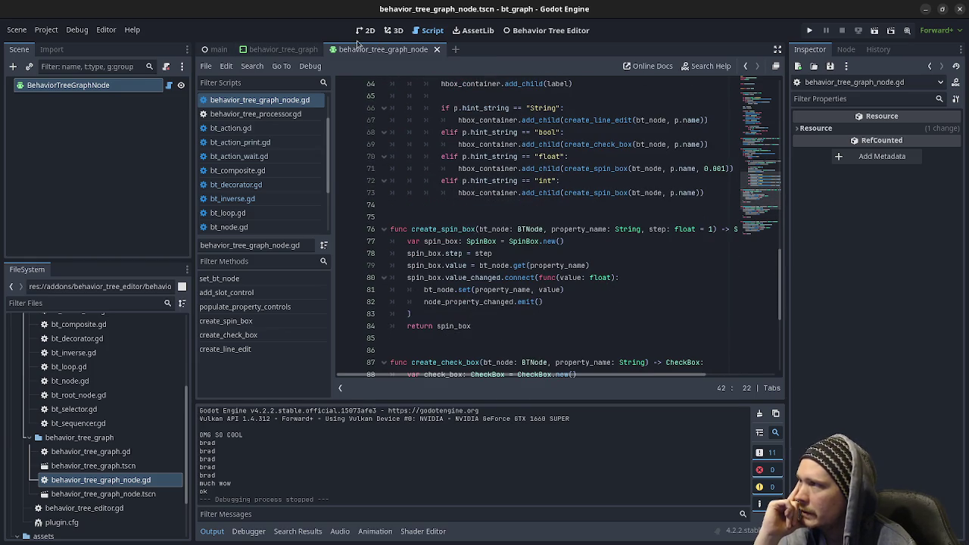
pyautogui.click(533, 34)
pyautogui.scroll(-2, 464, 295)
pyautogui.scroll(-1, 467, 299)
pyautogui.moveTo(469, 328)
pyautogui.mouseDown()
pyautogui.moveTo(508, 298)
pyautogui.moveTo(505, 279)
pyautogui.mouseUp()
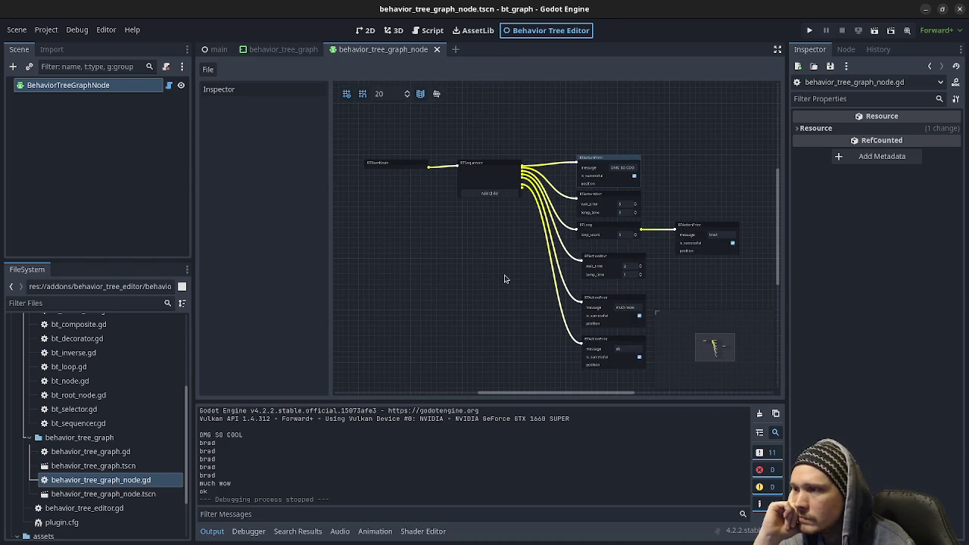
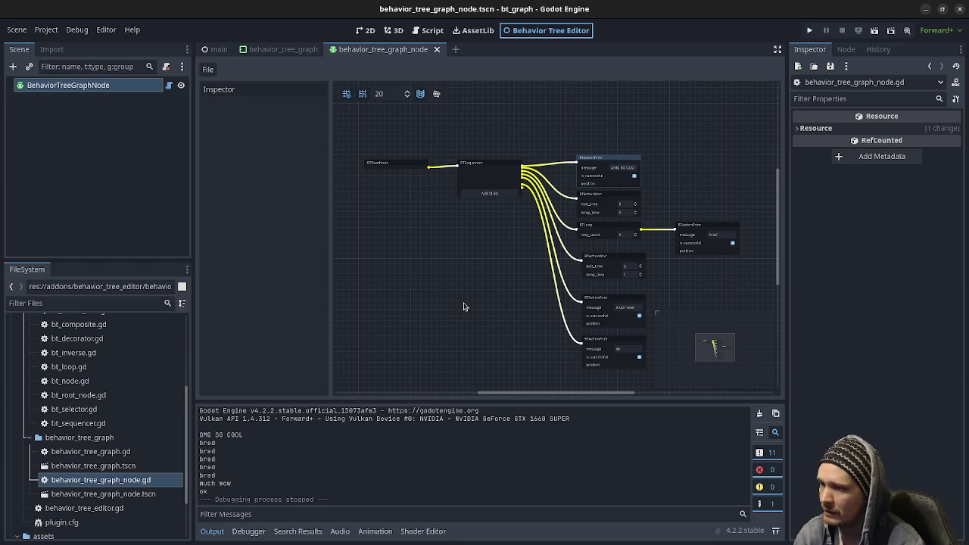
# Open behavior_tree_graph.tscn from the FileSystem and inspect its layout in the 2D editor
pyautogui.scroll(-3, 138, 504)
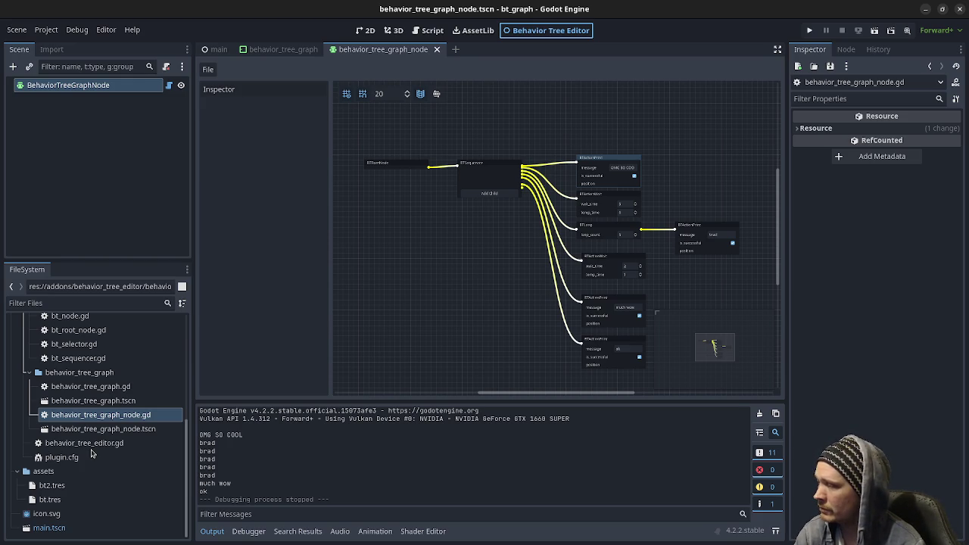
pyautogui.click(102, 445)
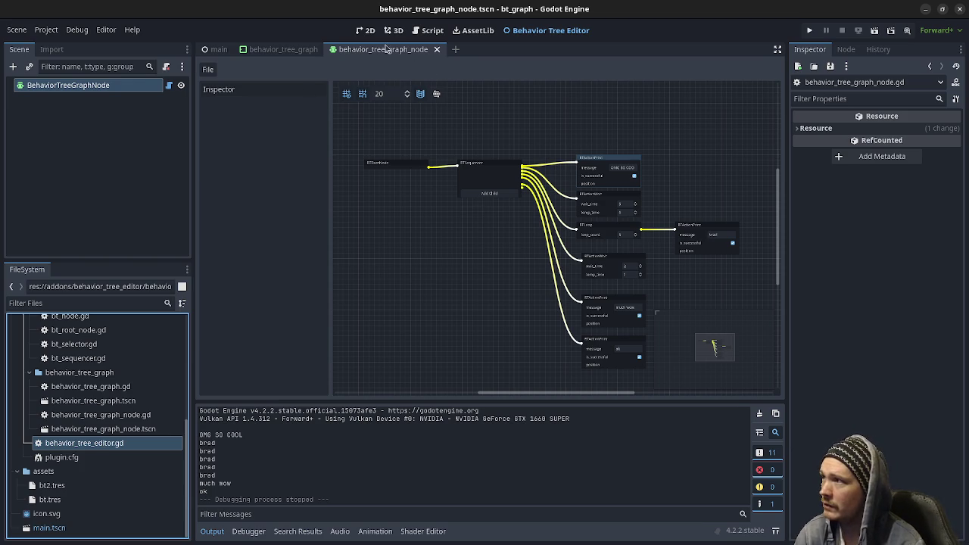
pyautogui.click(119, 401)
pyautogui.doubleClick(119, 401)
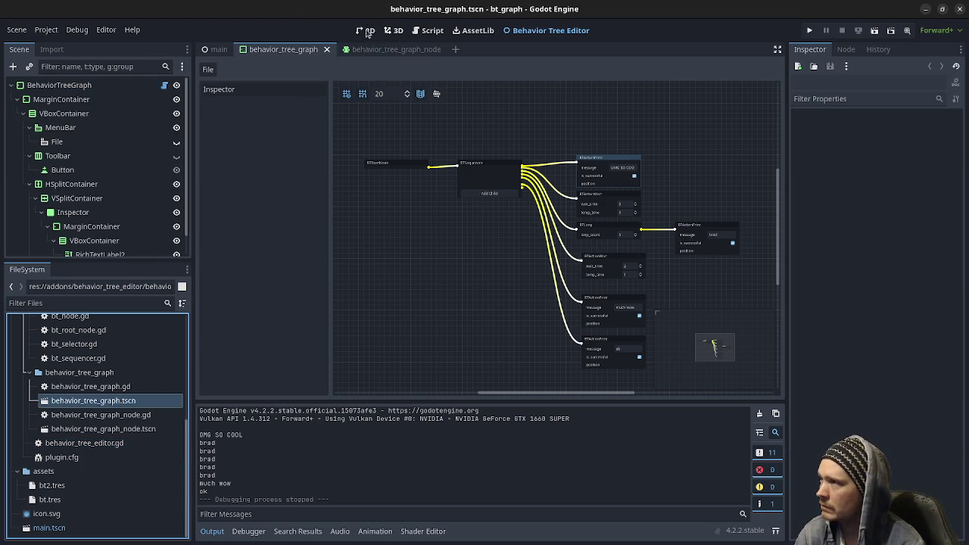
pyautogui.click(362, 31)
pyautogui.moveTo(543, 252)
pyautogui.mouseDown()
pyautogui.moveTo(532, 266)
pyautogui.moveTo(510, 262)
pyautogui.moveTo(519, 263)
pyautogui.mouseUp()
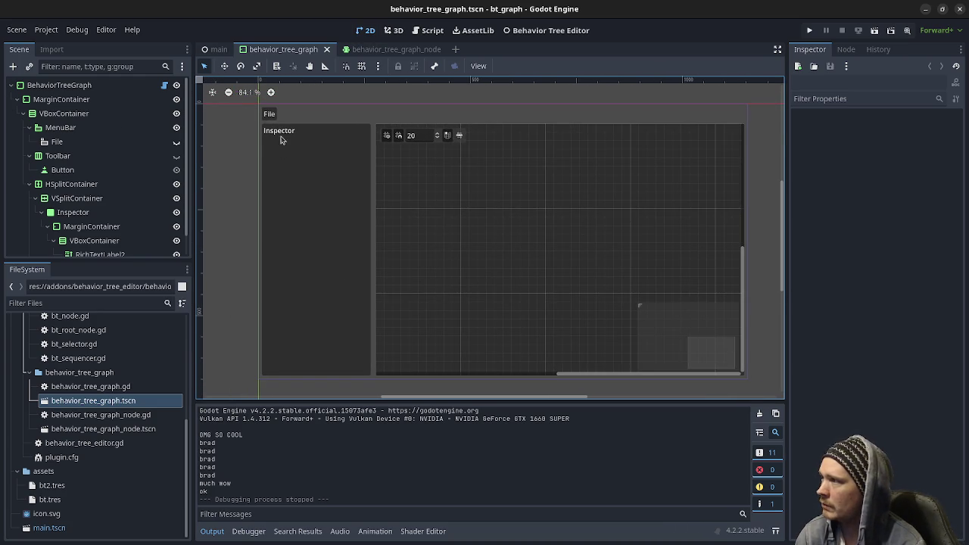
pyautogui.click(551, 30)
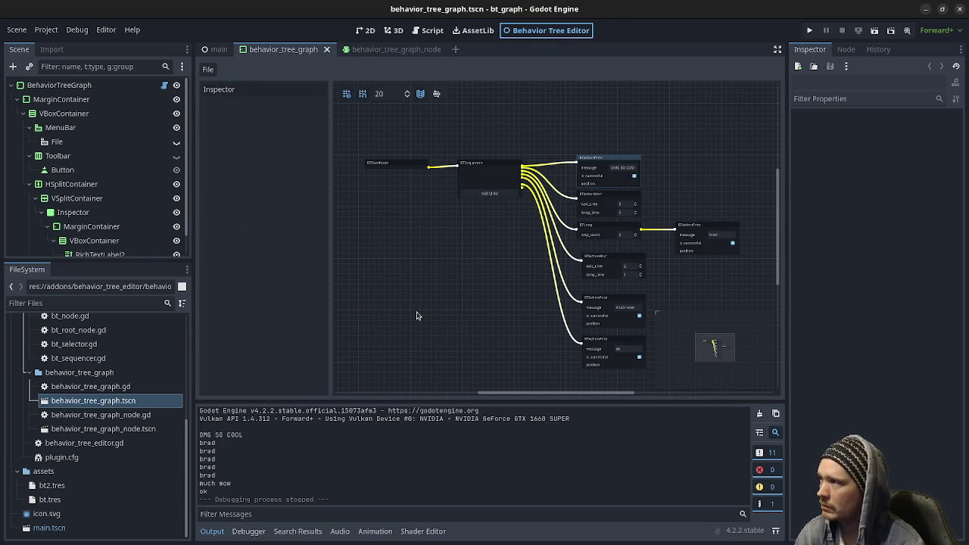
pyautogui.click(395, 32)
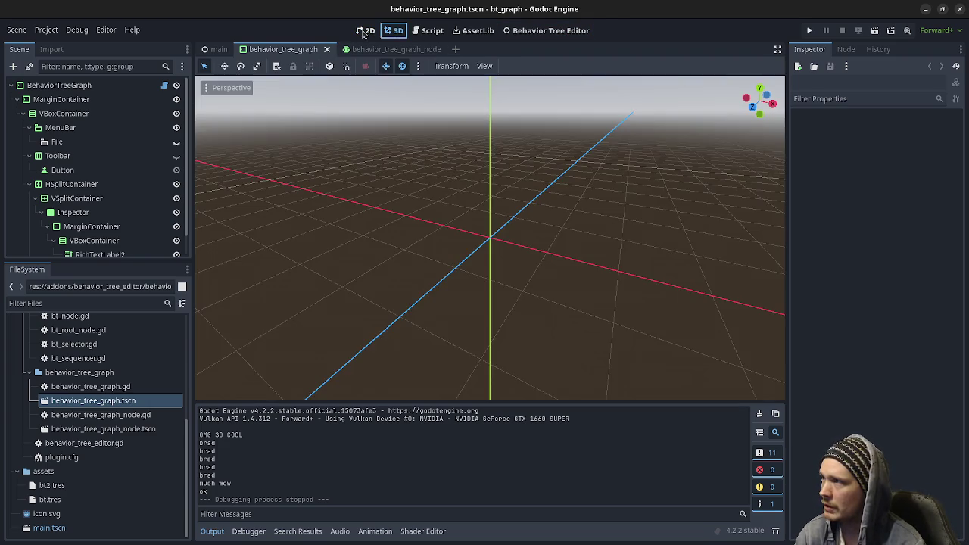
pyautogui.click(364, 31)
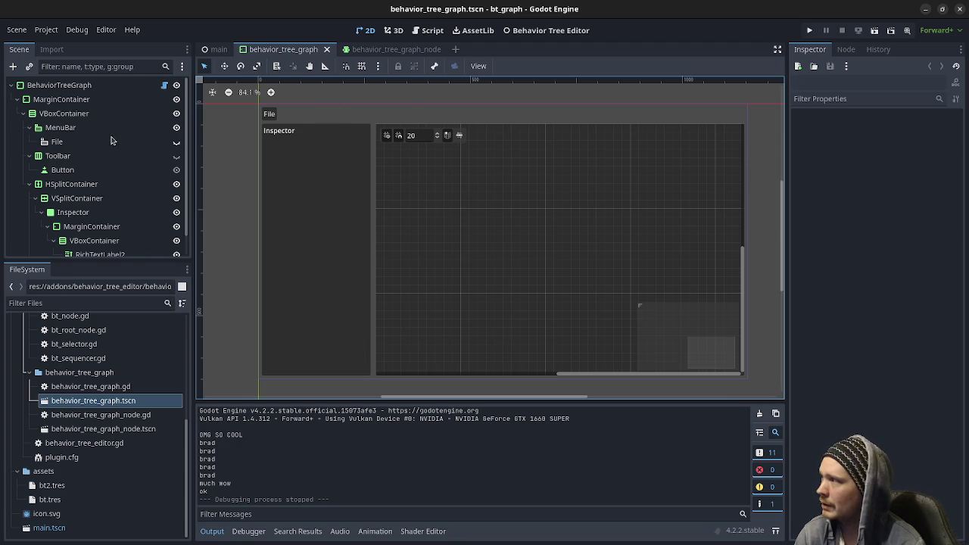
# Duplicate the File menu node under MenuBar into File2 and save the scene
pyautogui.click(65, 130)
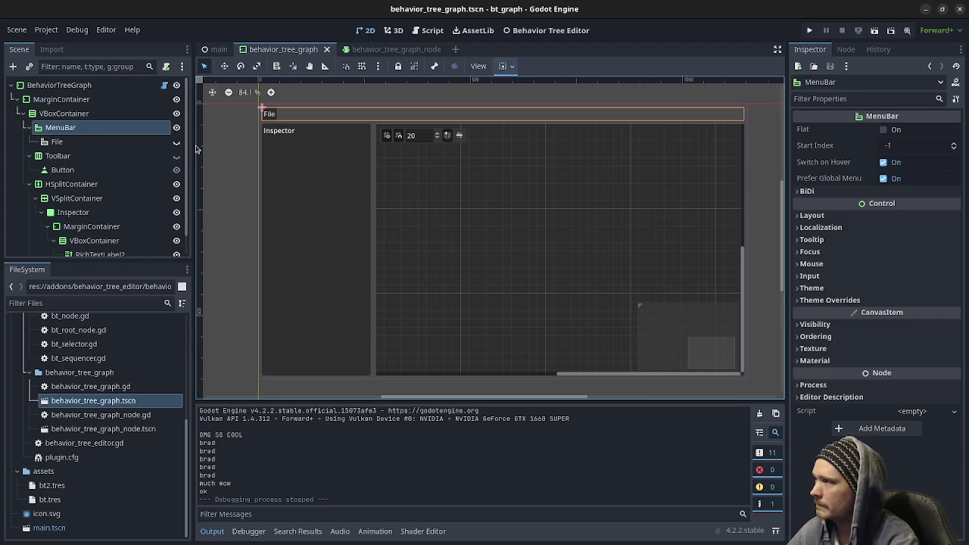
pyautogui.hotkey('ctrl', 'a')
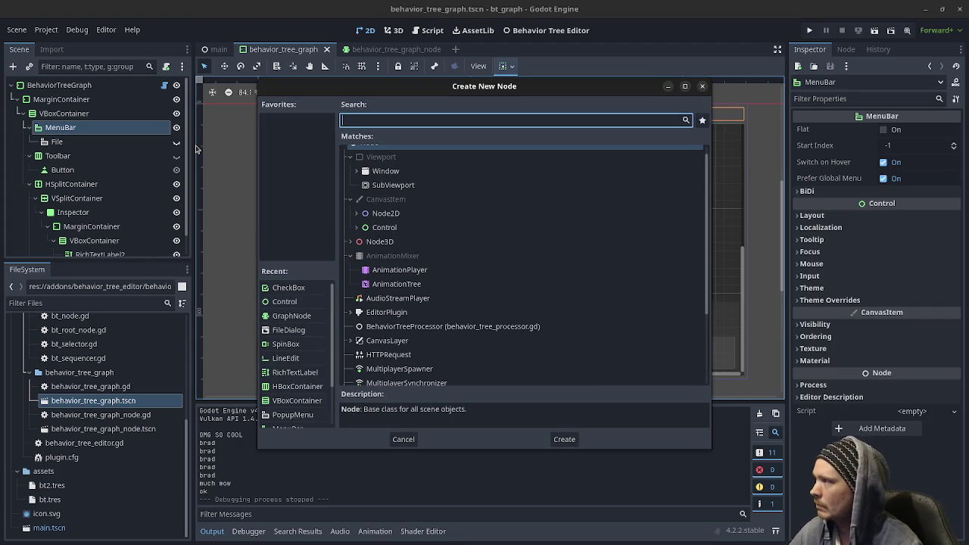
pyautogui.click(77, 146)
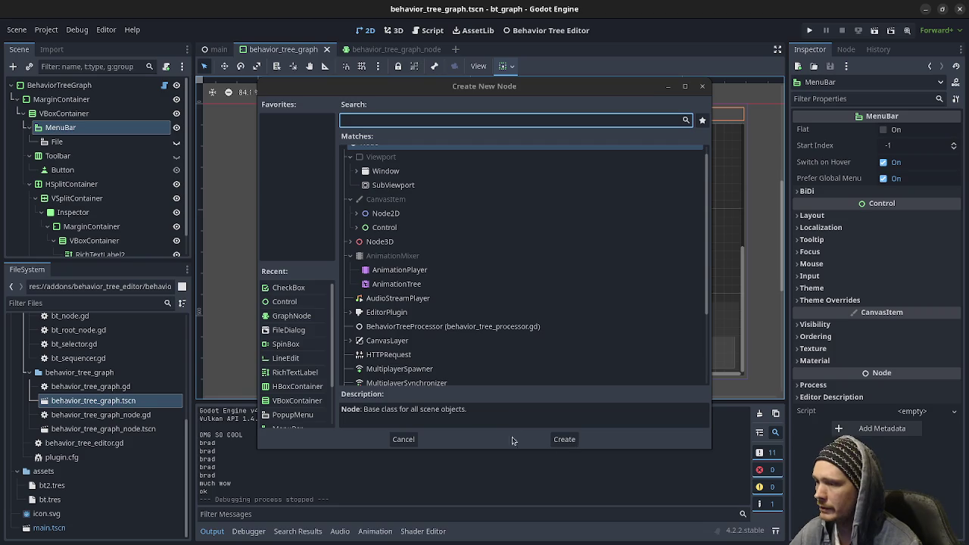
pyautogui.click(407, 445)
pyautogui.click(70, 142)
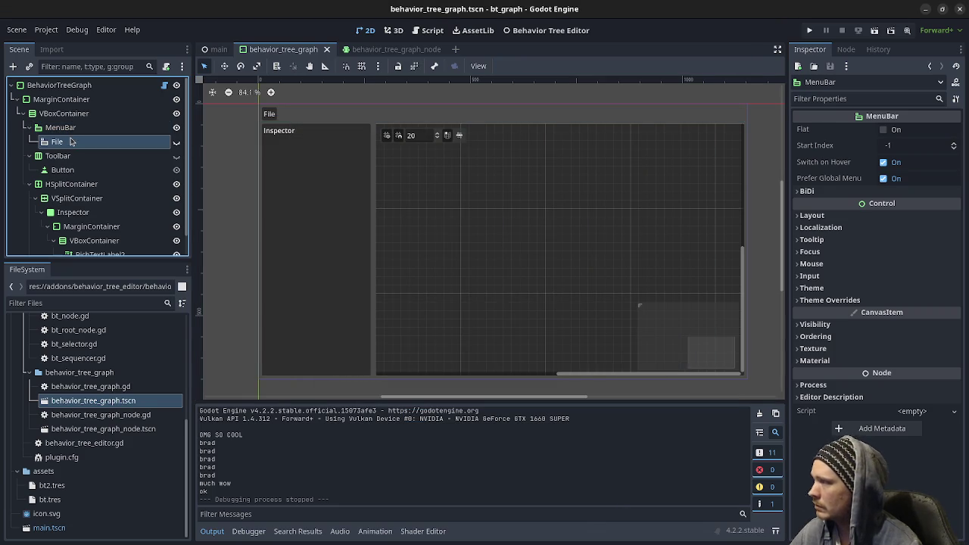
pyautogui.hotkey('ctrl', 'd')
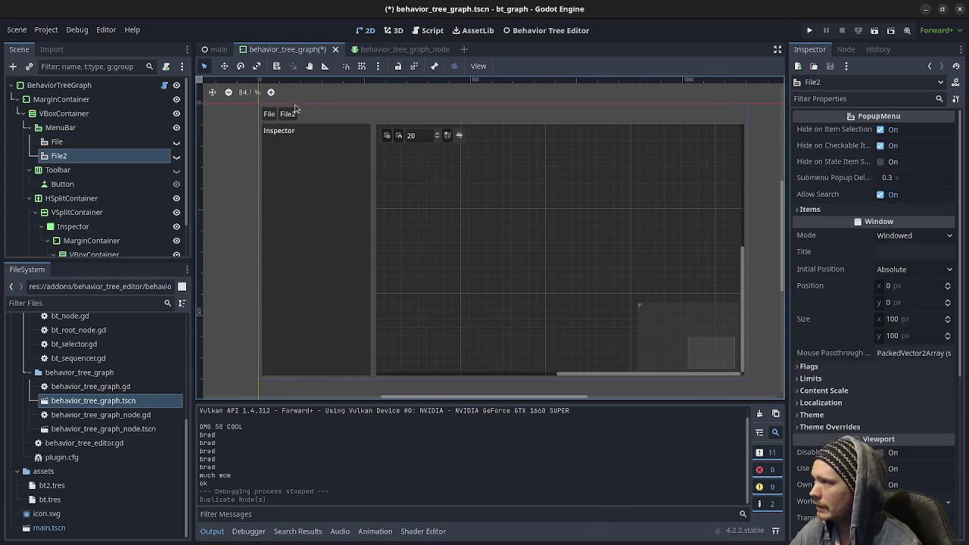
pyautogui.hotkey('ctrl', 's')
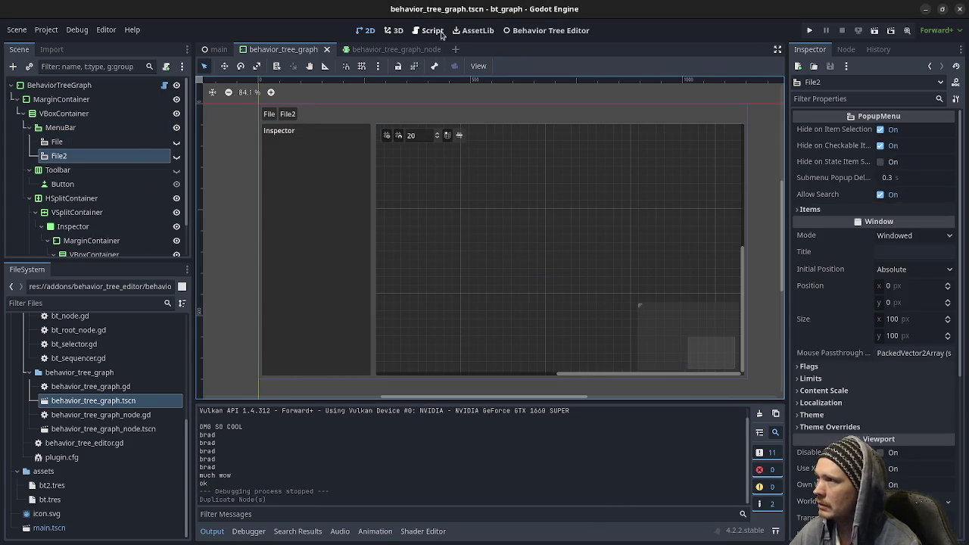
pyautogui.click(537, 31)
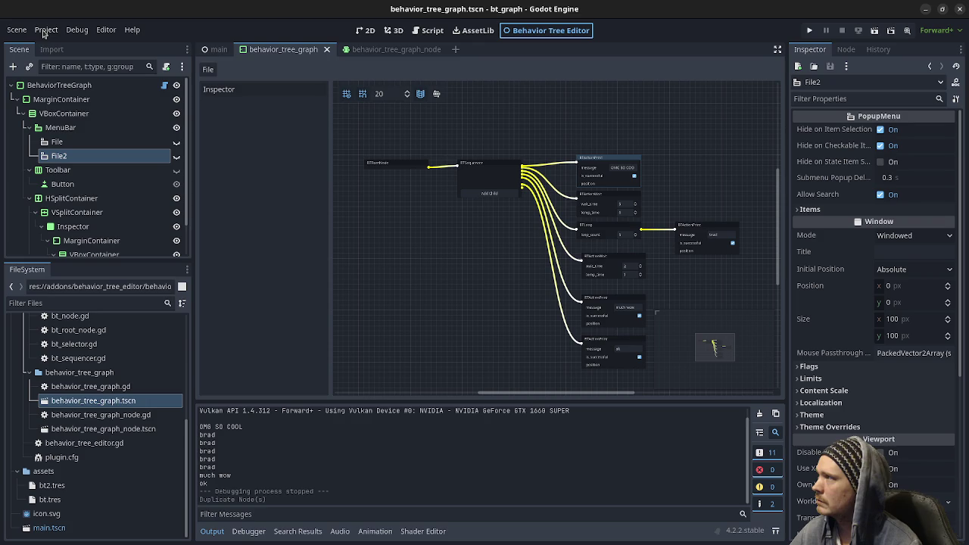
# Reload the Behavior Tree Editor plugin by toggling its Enable checkbox in Project Settings > Plugins
pyautogui.click(105, 32)
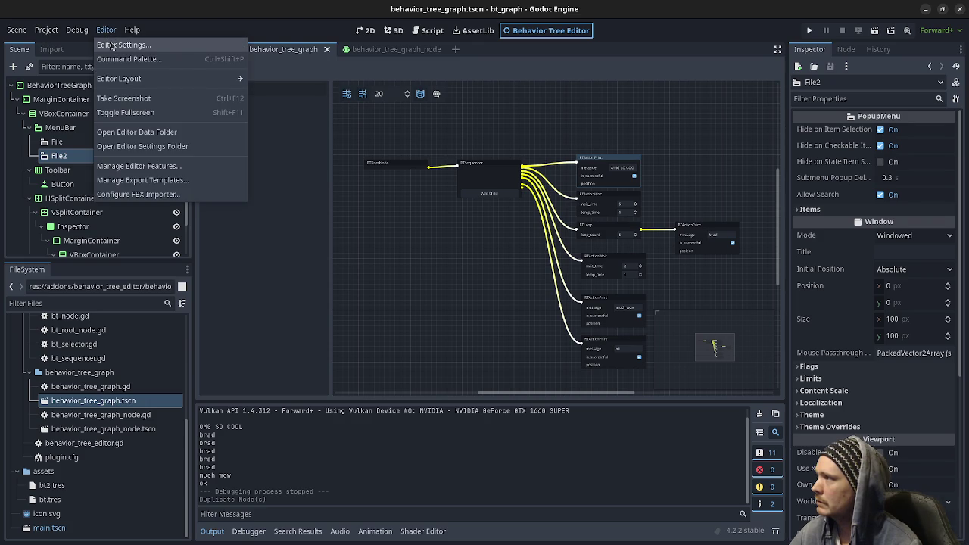
pyautogui.click(41, 30)
pyautogui.click(44, 31)
pyautogui.click(47, 32)
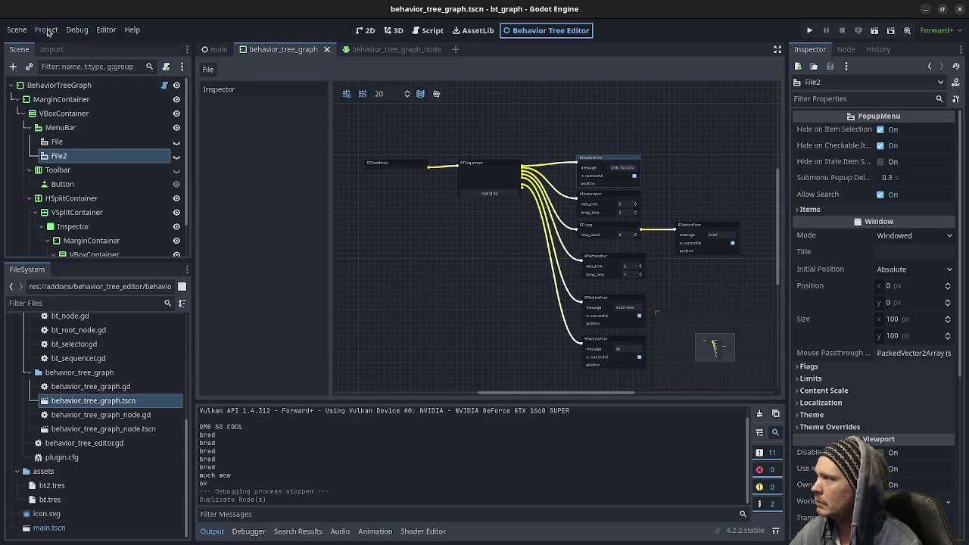
pyautogui.click(47, 32)
pyautogui.click(51, 46)
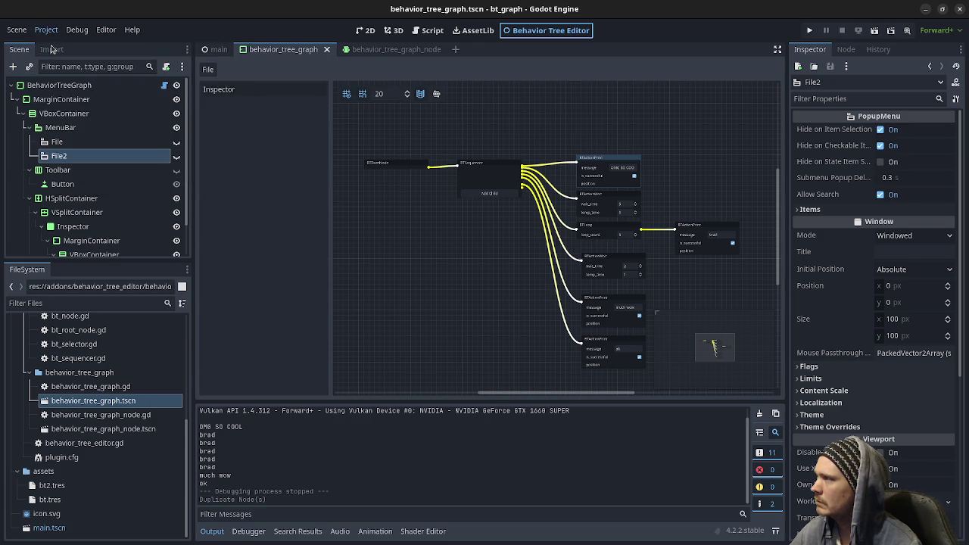
pyautogui.click(603, 79)
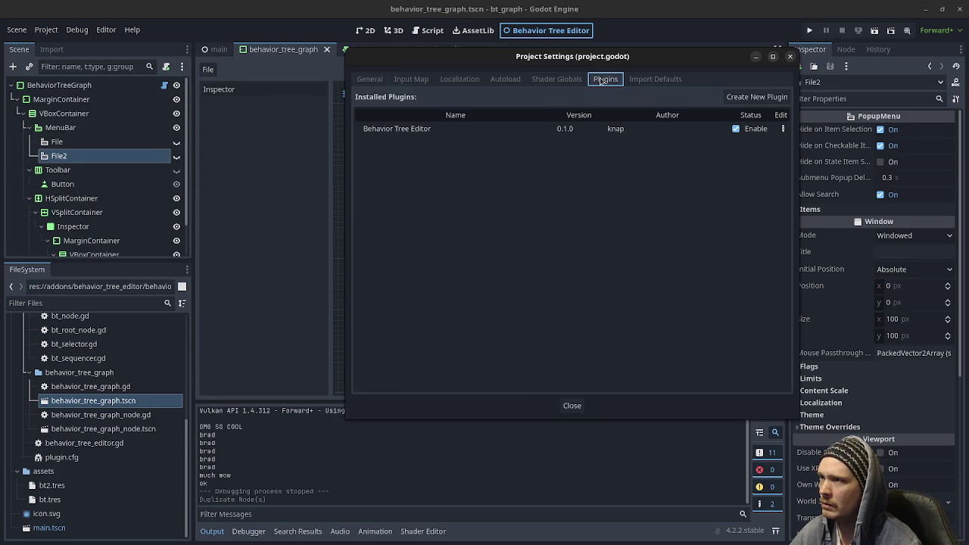
pyautogui.doubleClick(735, 129)
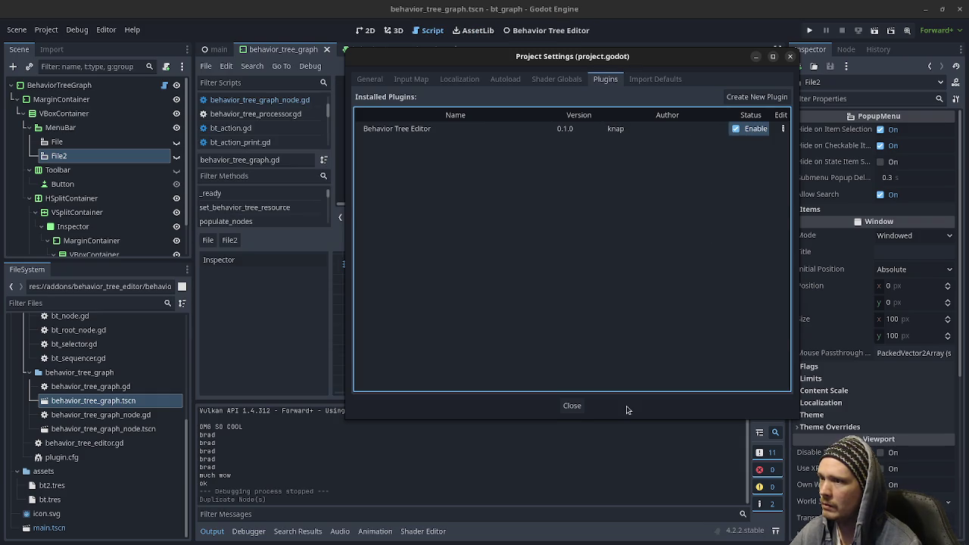
pyautogui.click(571, 406)
# Check that the File2 menu now shows in the Behavior Tree Editor, then load bt.tres
pyautogui.click(543, 31)
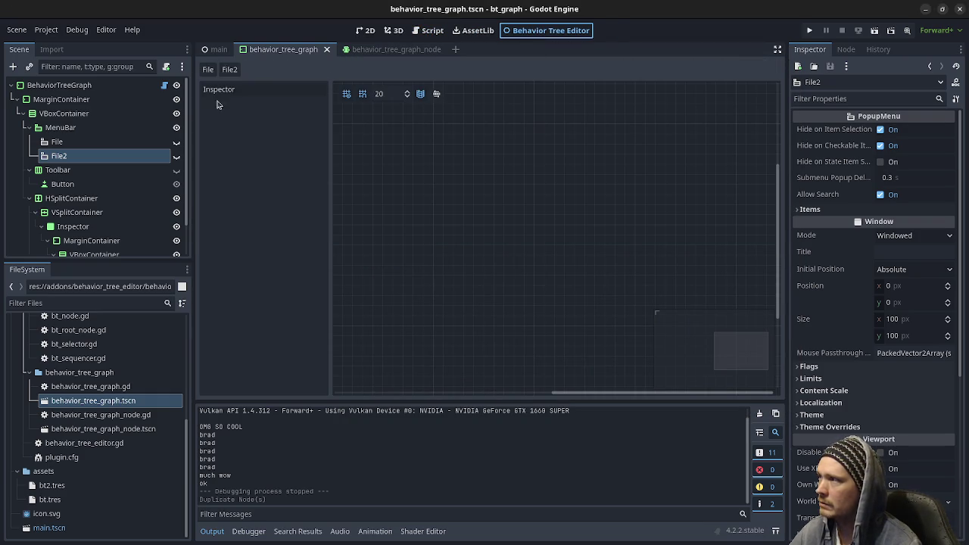
pyautogui.click(231, 69)
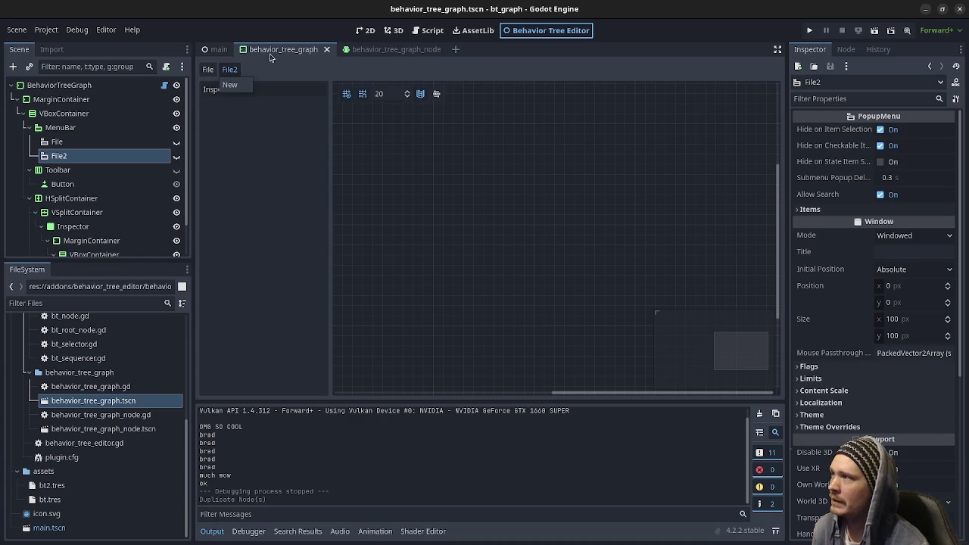
pyautogui.click(370, 38)
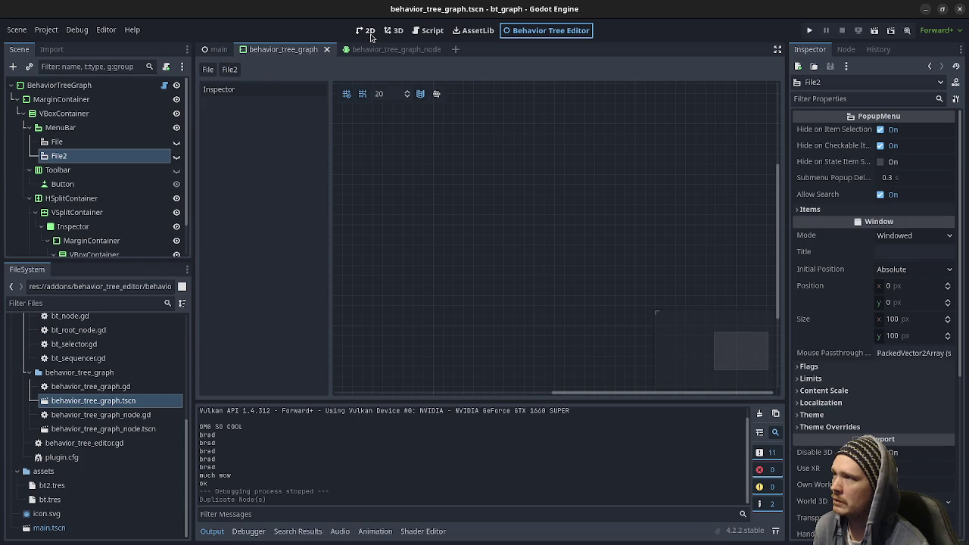
pyautogui.click(370, 31)
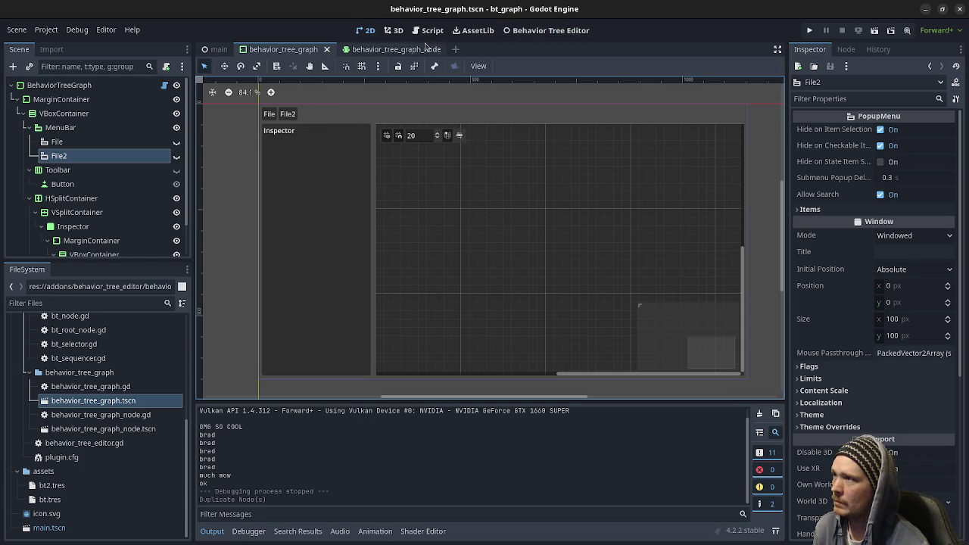
pyautogui.click(529, 30)
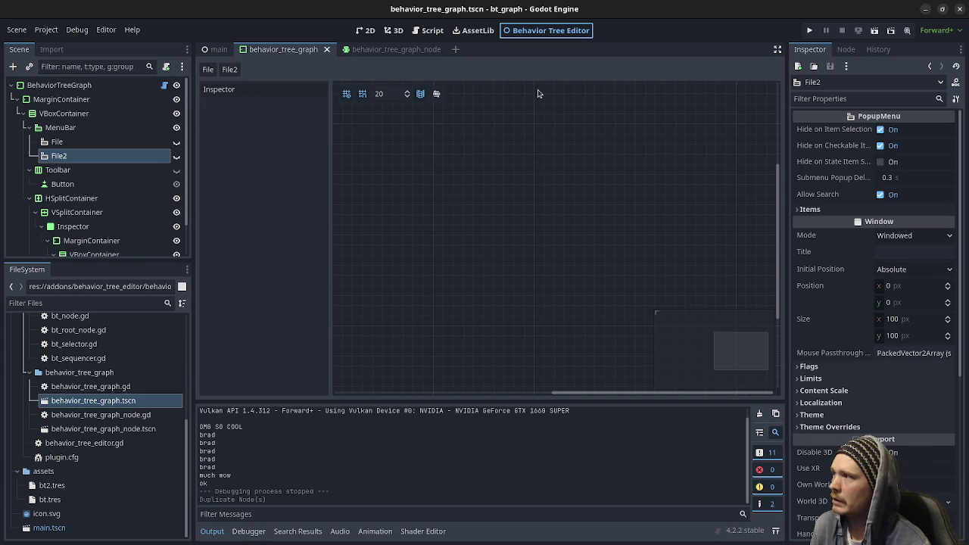
pyautogui.click(50, 499)
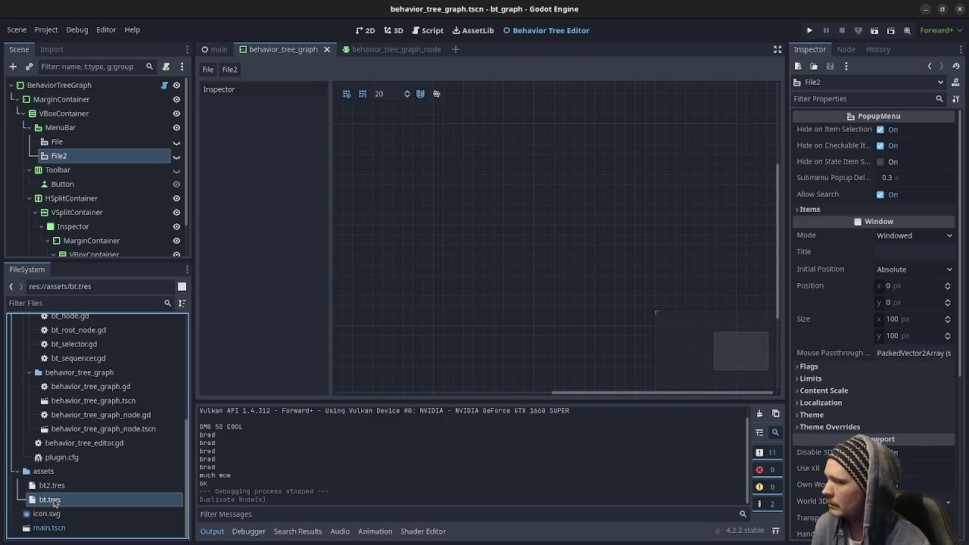
pyautogui.scroll(-3, 530, 250)
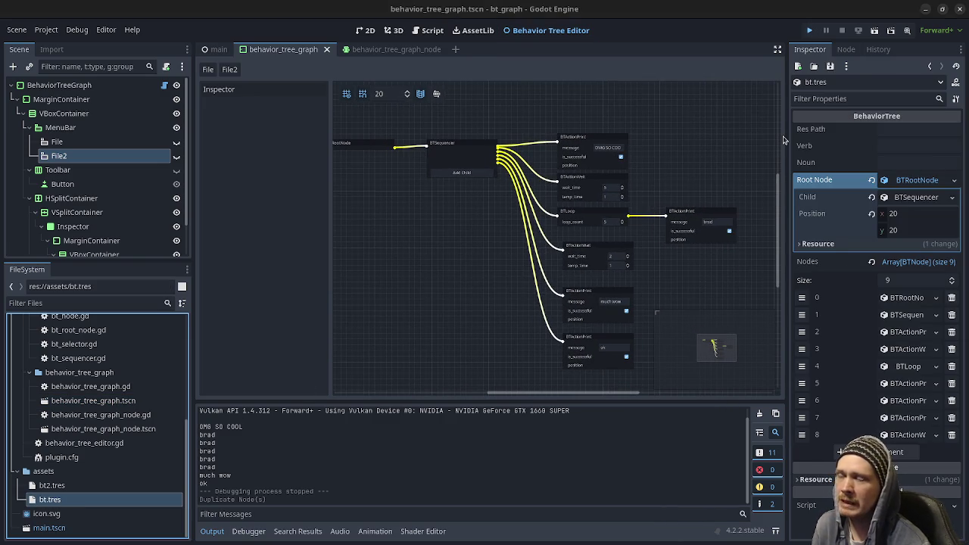
pyautogui.press('F5')
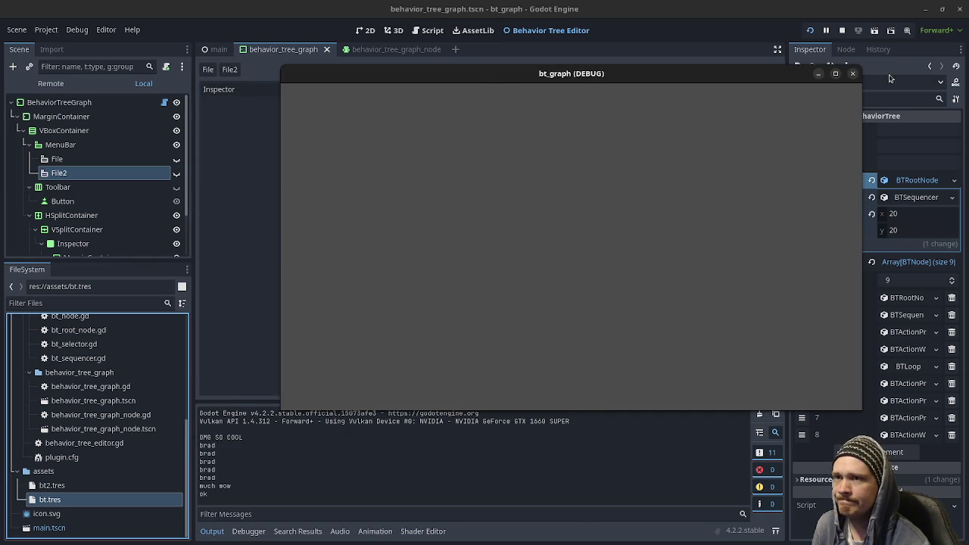
pyautogui.click(853, 74)
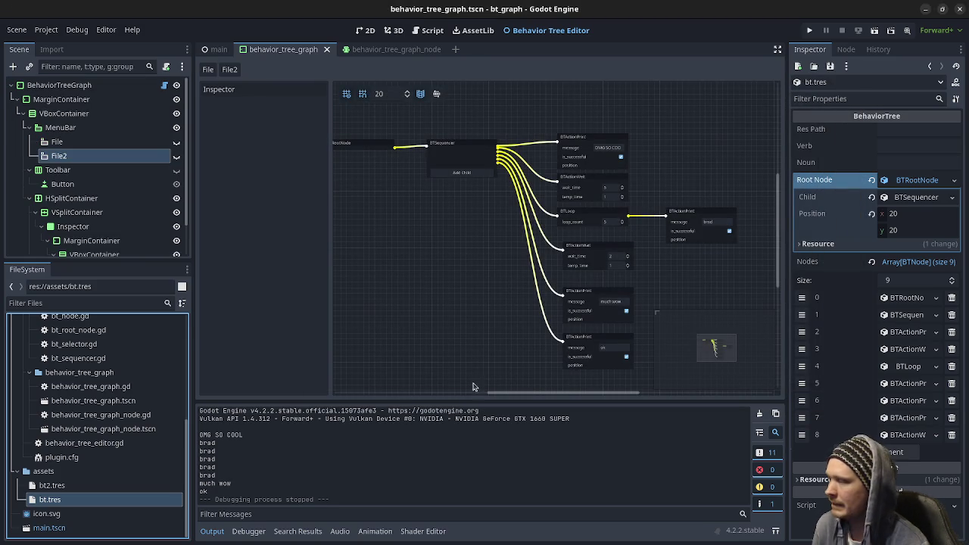
pyautogui.click(53, 485)
pyautogui.click(52, 497)
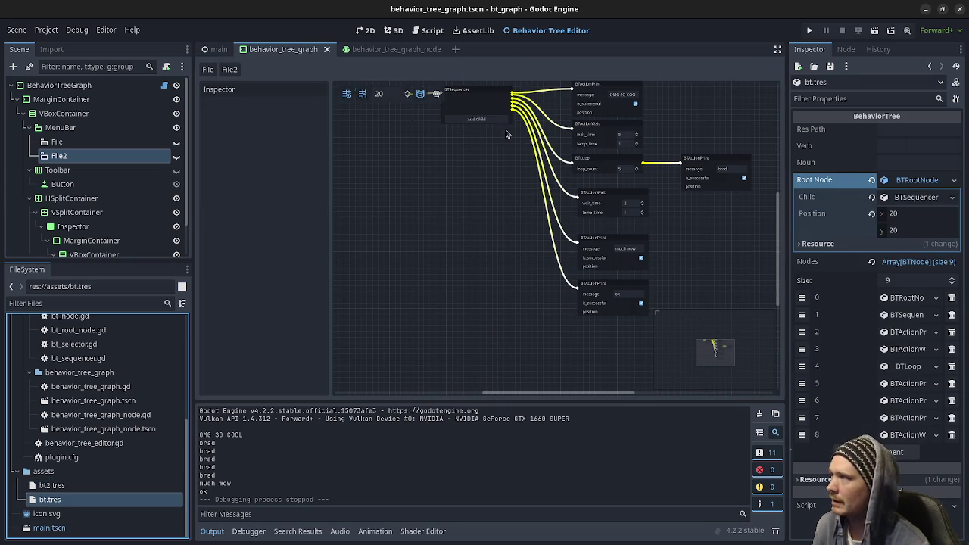
# Reload the current project and return to the Godot editor
pyautogui.click(53, 31)
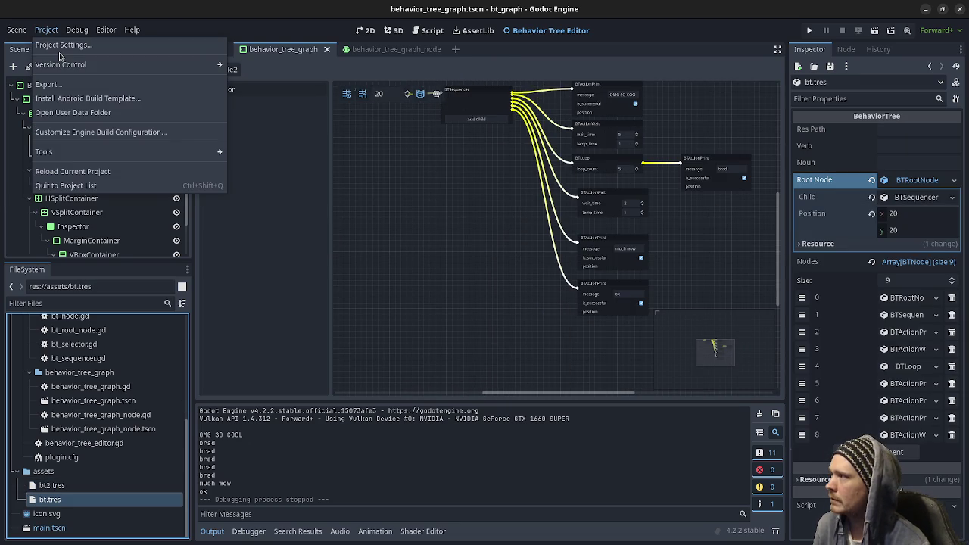
pyautogui.click(89, 172)
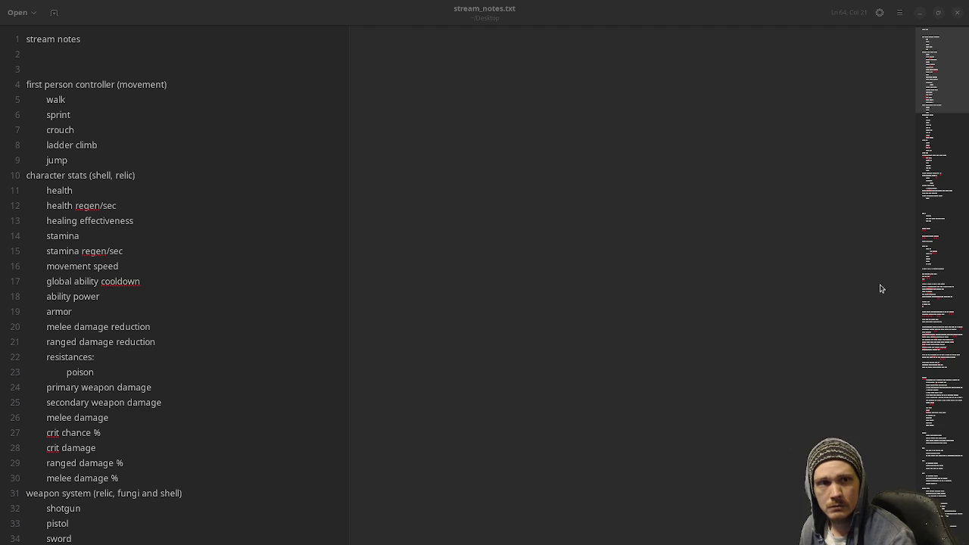
pyautogui.hotkey('alt', 'Tab')
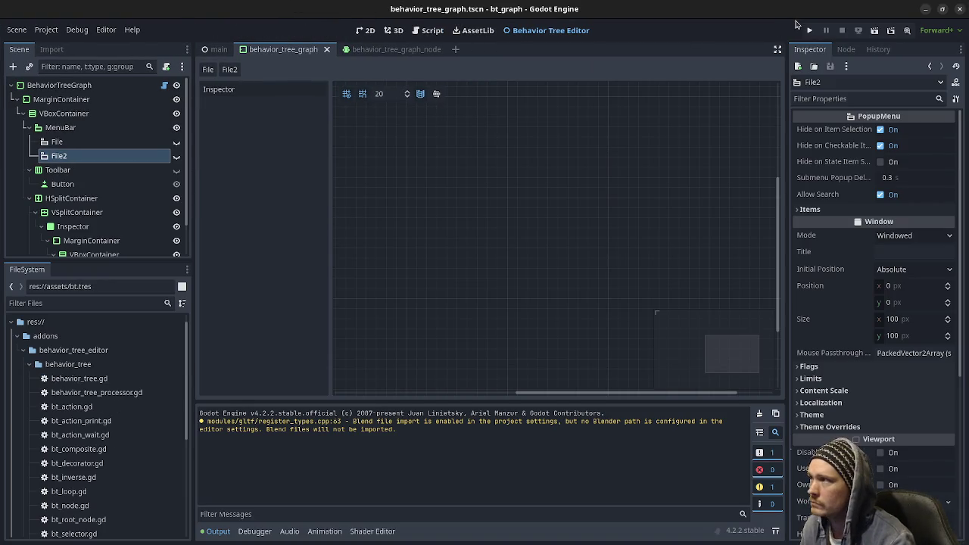
# Run the project once, stop it, and open bt2.tres in the graph editor
pyautogui.click(808, 31)
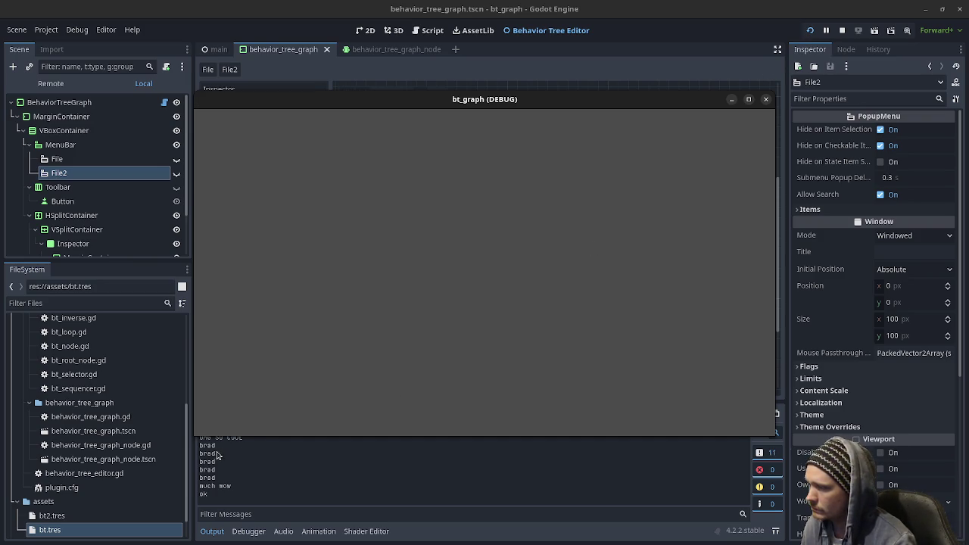
pyautogui.click(842, 30)
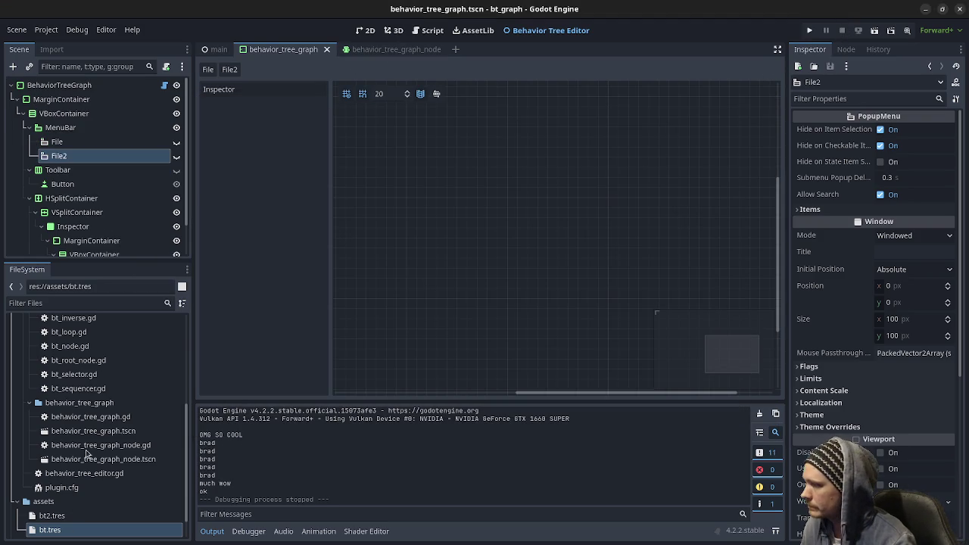
pyautogui.click(76, 518)
pyautogui.click(61, 532)
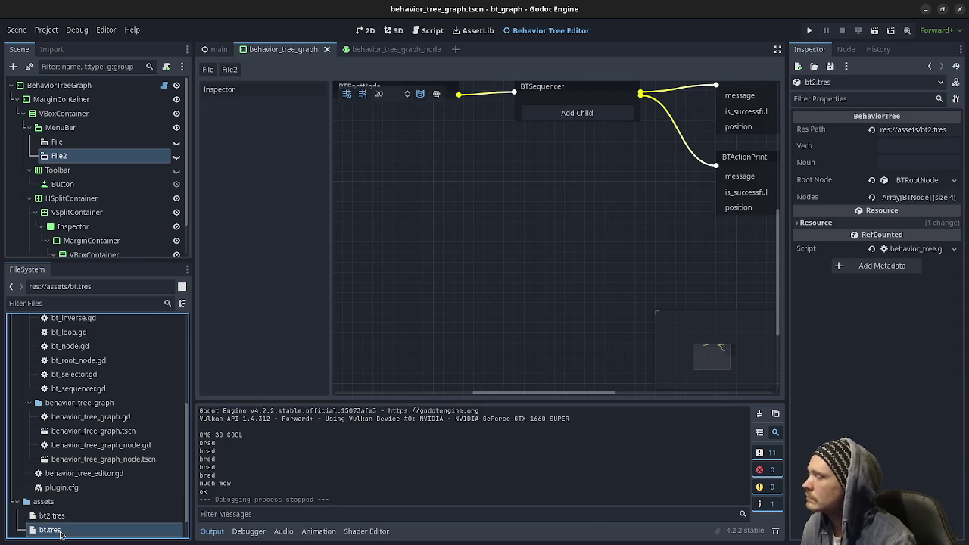
# Open bt.tres and reconnect the sequencer to the second BTActionWait and the 'much wow' print node
pyautogui.doubleClick(60, 532)
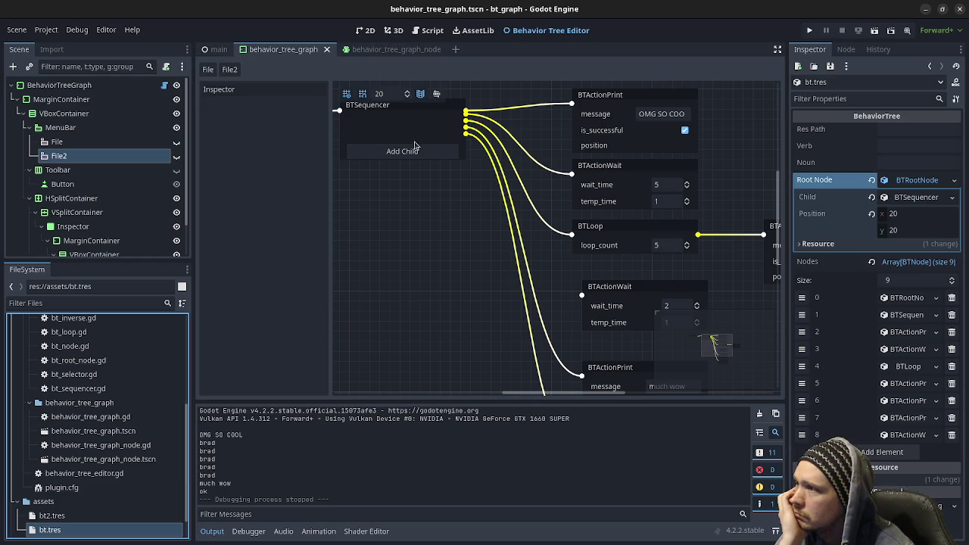
pyautogui.scroll(-3, 521, 318)
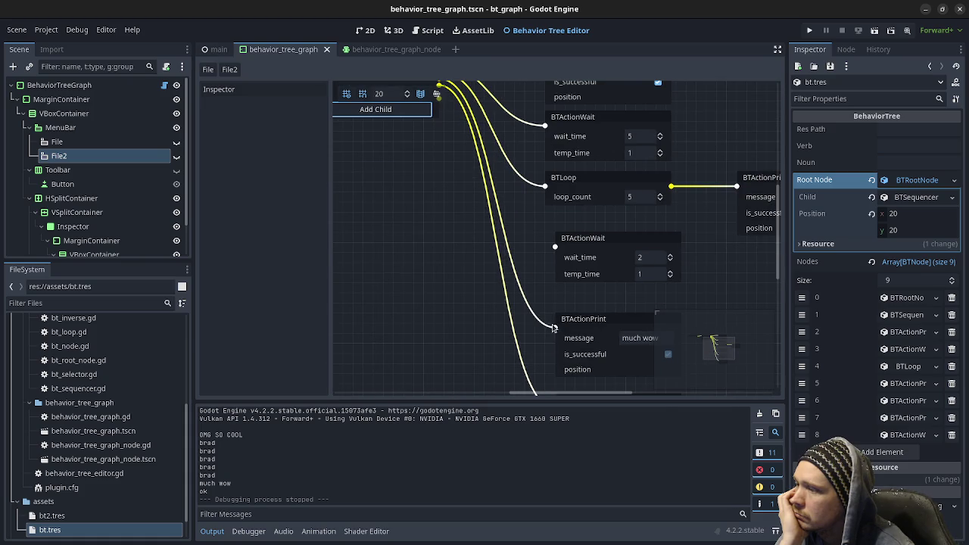
pyautogui.scroll(-3, 548, 337)
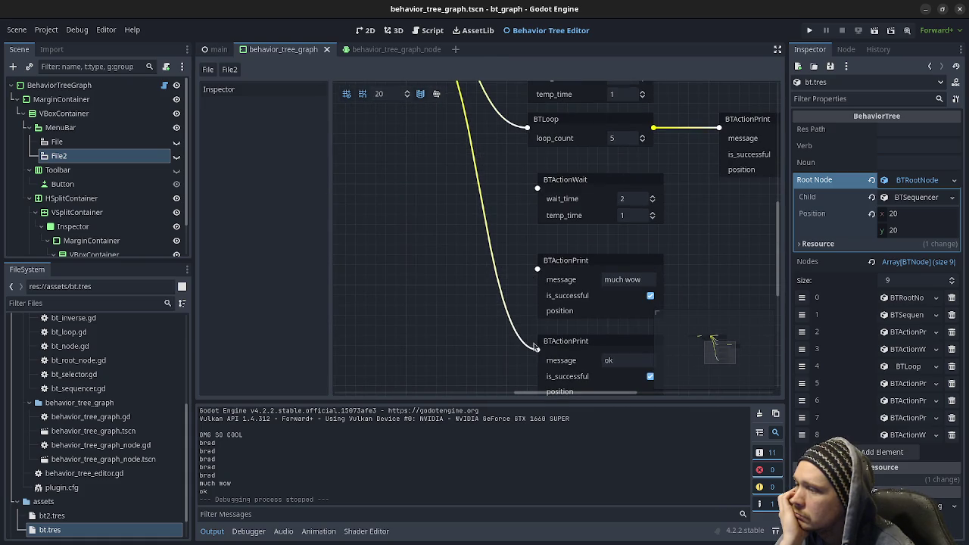
pyautogui.moveTo(537, 352); pyautogui.dragTo(512, 265)
pyautogui.scroll(5, 512, 265)
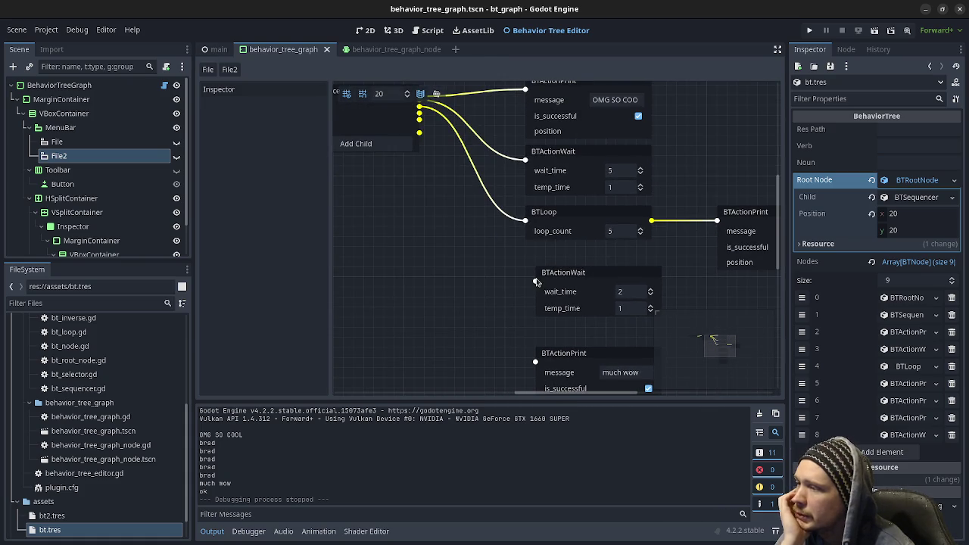
pyautogui.moveTo(536, 283); pyautogui.dragTo(418, 115)
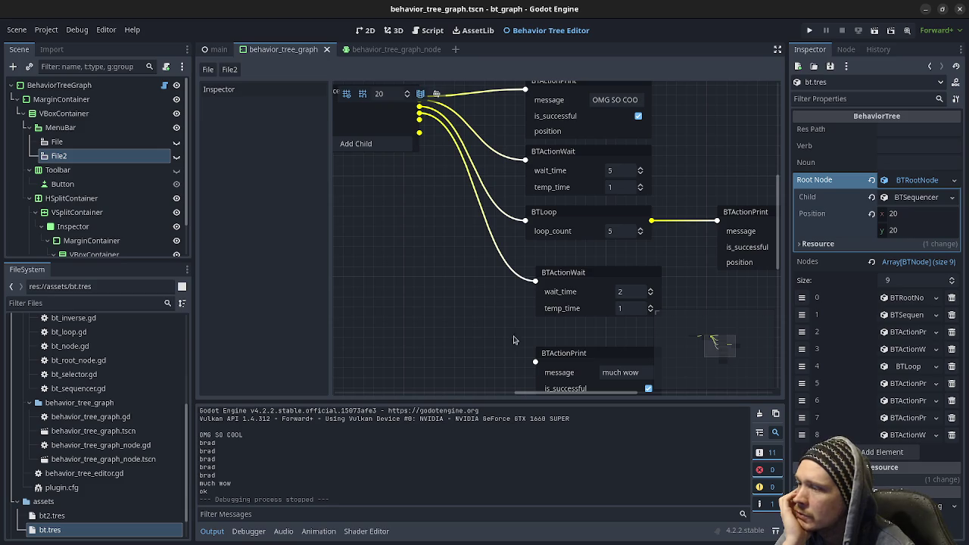
pyautogui.moveTo(535, 361)
pyautogui.mouseDown()
pyautogui.moveTo(483, 330)
pyautogui.moveTo(420, 123)
pyautogui.mouseUp()
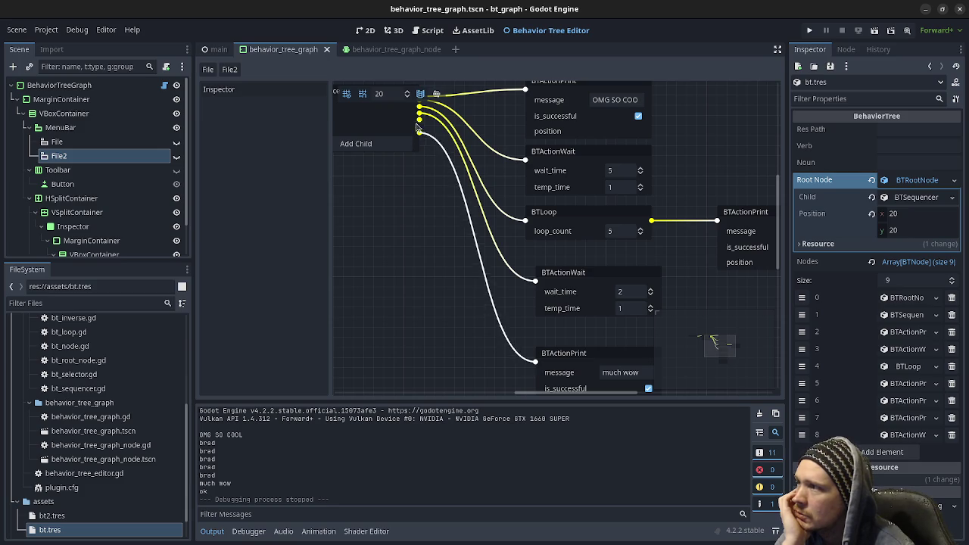
# Nudge the bottom BTActionPrint node upward and open behavior_tree_graph.gd in the script editor
pyautogui.scroll(-3, 546, 374)
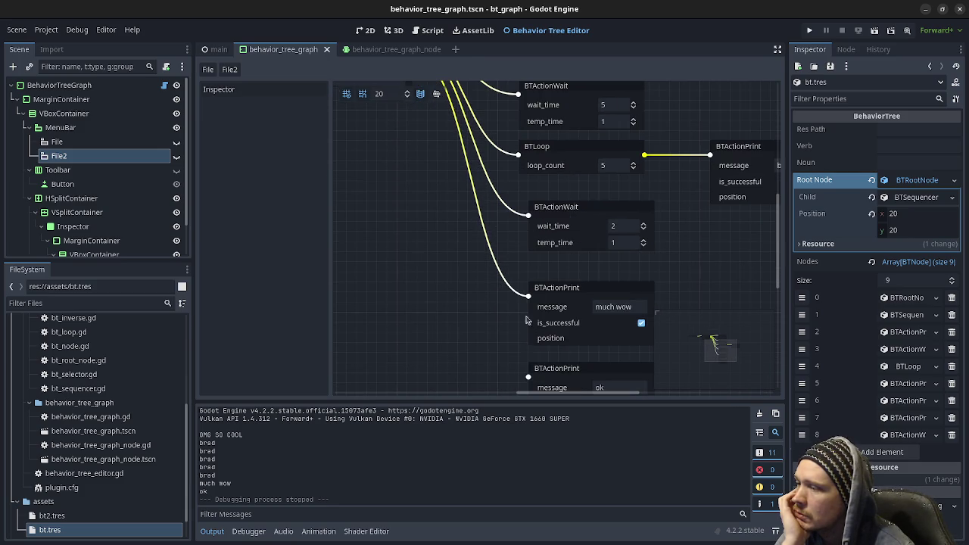
pyautogui.click(525, 372)
pyautogui.moveTo(525, 372)
pyautogui.mouseDown()
pyautogui.moveTo(496, 303)
pyautogui.moveTo(530, 362)
pyautogui.moveTo(429, 164)
pyautogui.moveTo(437, 230)
pyautogui.moveTo(418, 180)
pyautogui.mouseUp()
pyautogui.scroll(5, 429, 164)
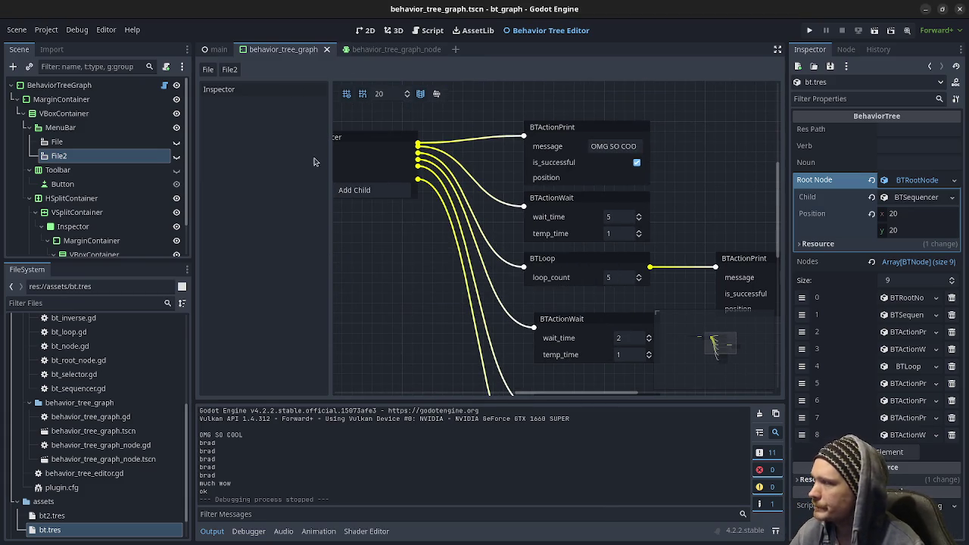
pyautogui.scroll(-2, 121, 484)
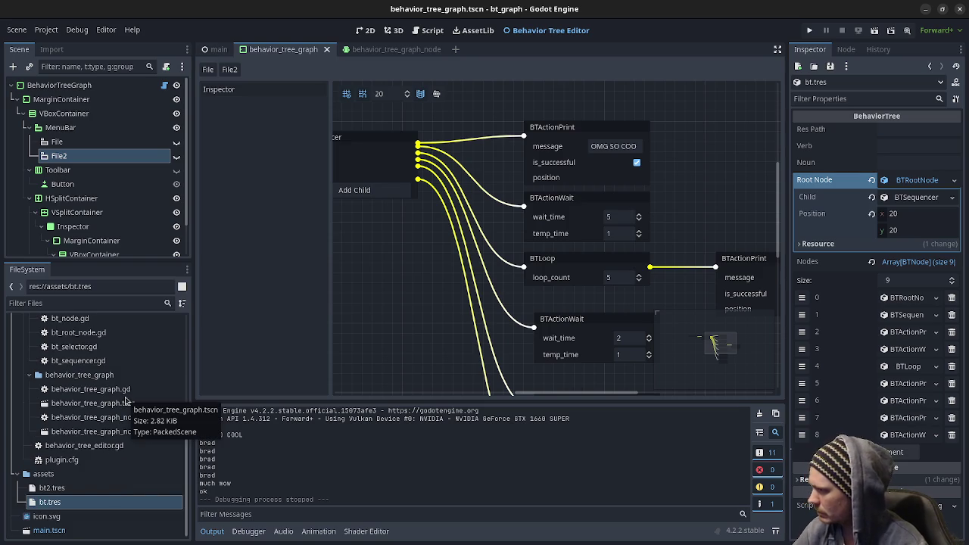
pyautogui.doubleClick(121, 393)
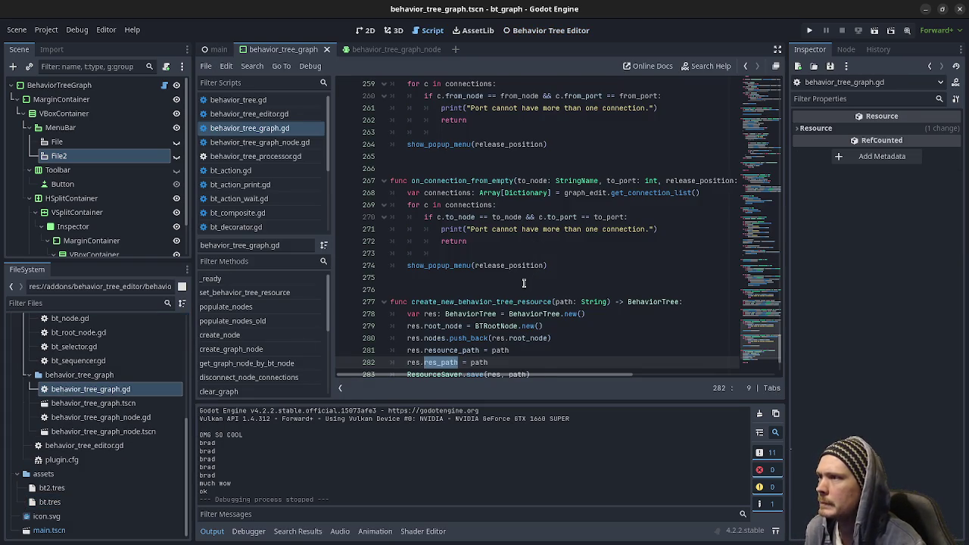
pyautogui.scroll(3, 523, 283)
pyautogui.scroll(6, 524, 283)
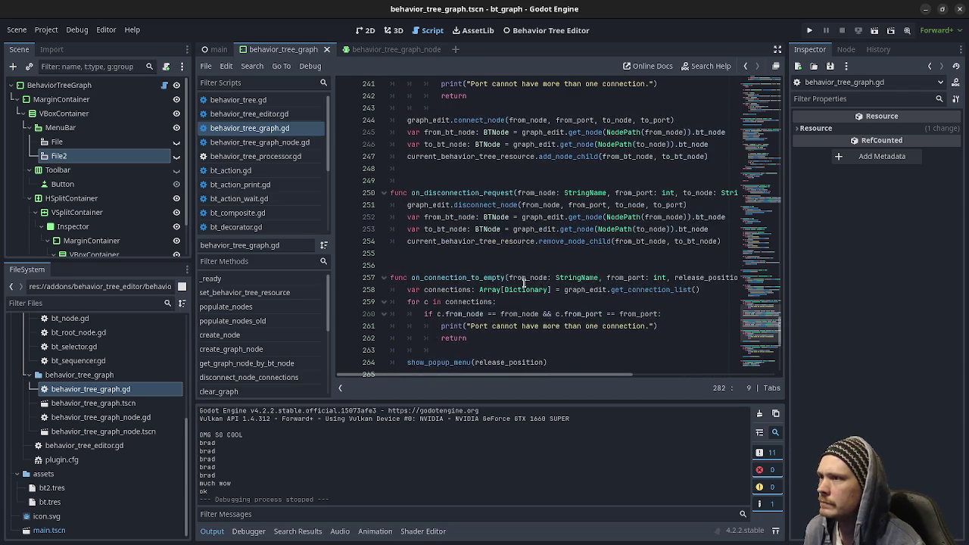
pyautogui.scroll(2, 524, 284)
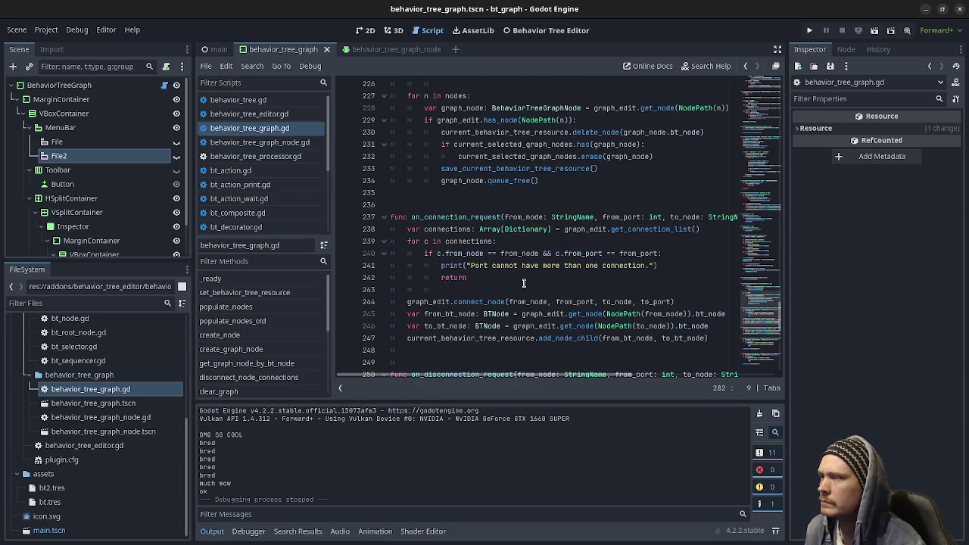
pyautogui.scroll(3, 523, 283)
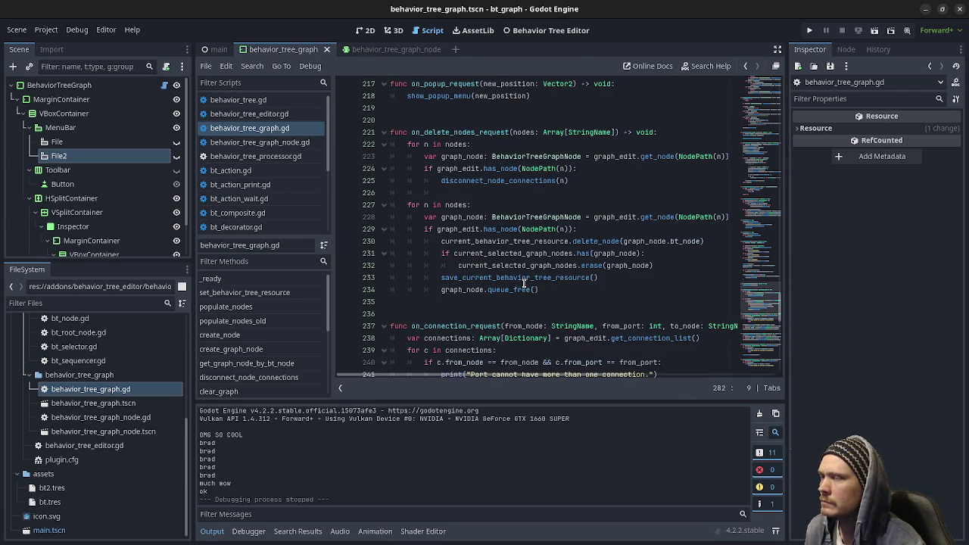
pyautogui.scroll(3, 524, 283)
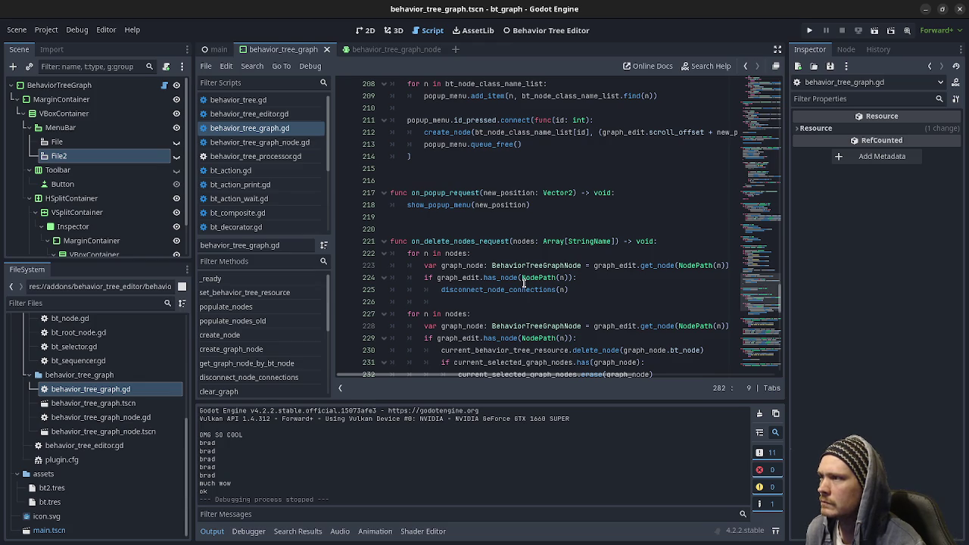
pyautogui.scroll(7, 524, 283)
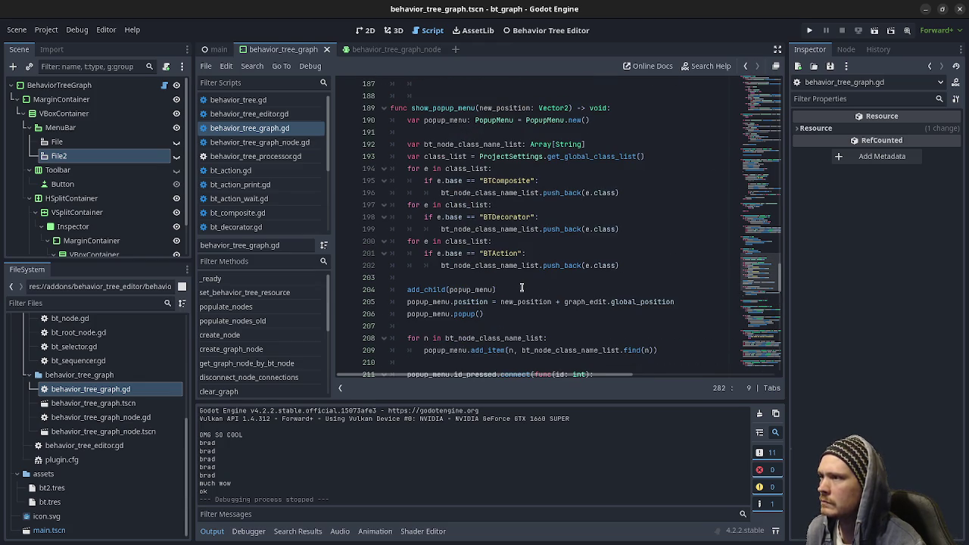
pyautogui.scroll(10, 521, 288)
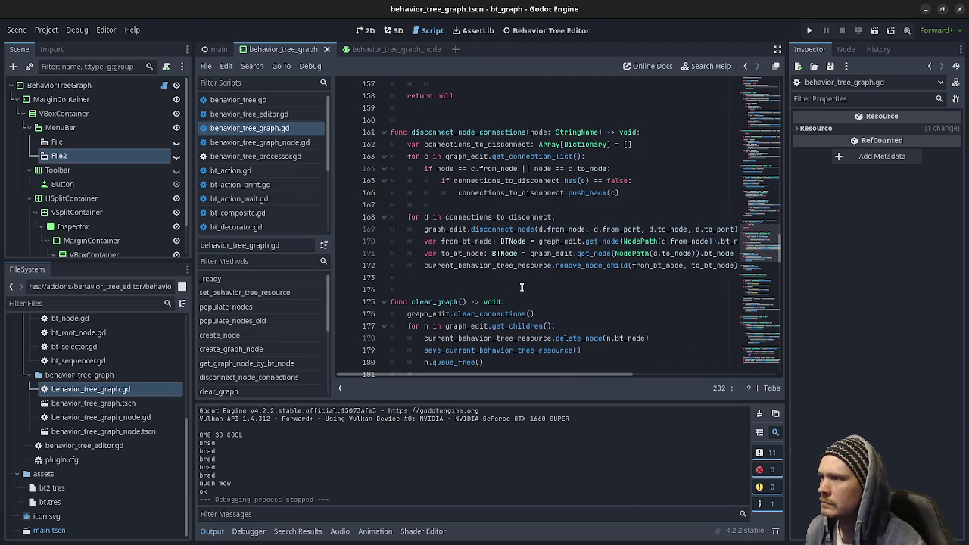
pyautogui.scroll(2, 522, 287)
pyautogui.scroll(9, 521, 288)
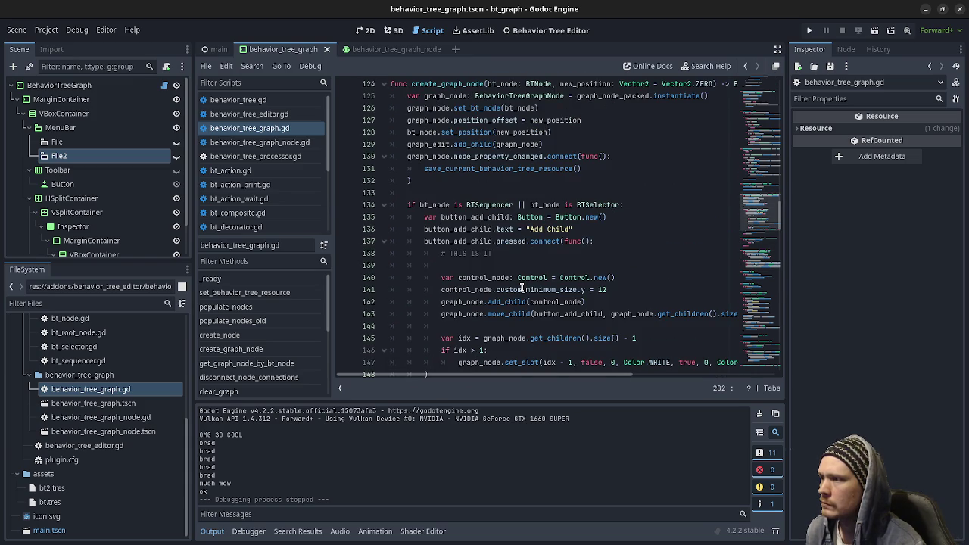
pyautogui.click(504, 254)
pyautogui.scroll(1, 550, 257)
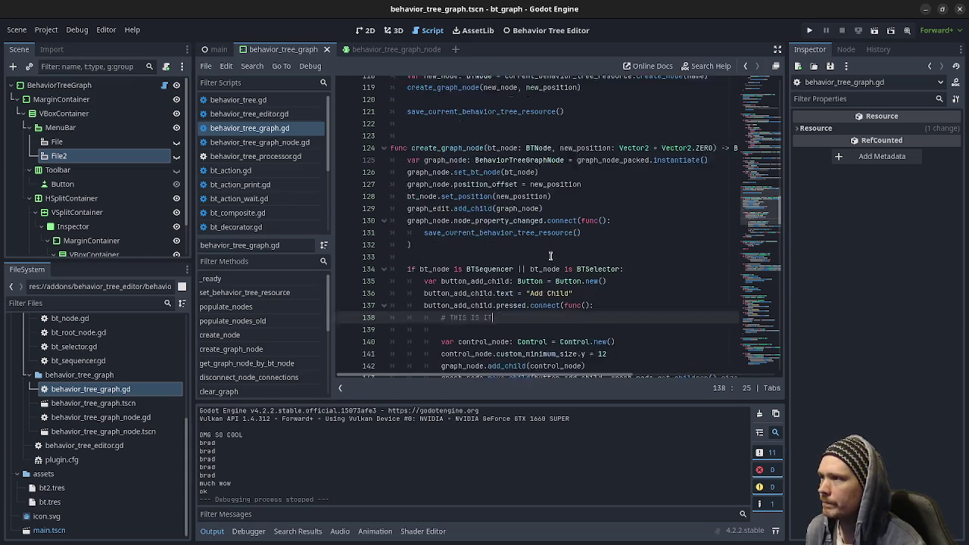
pyautogui.scroll(2, 550, 258)
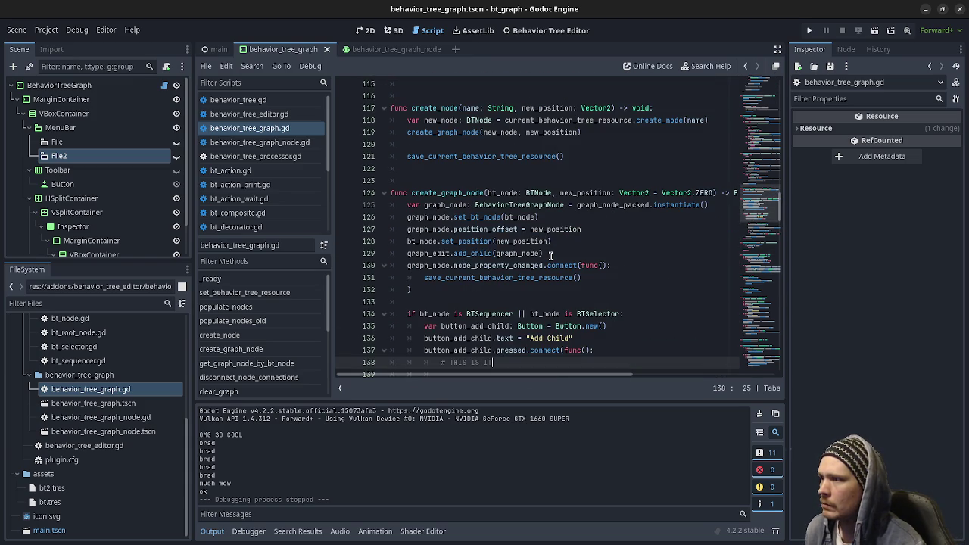
pyautogui.scroll(5, 550, 256)
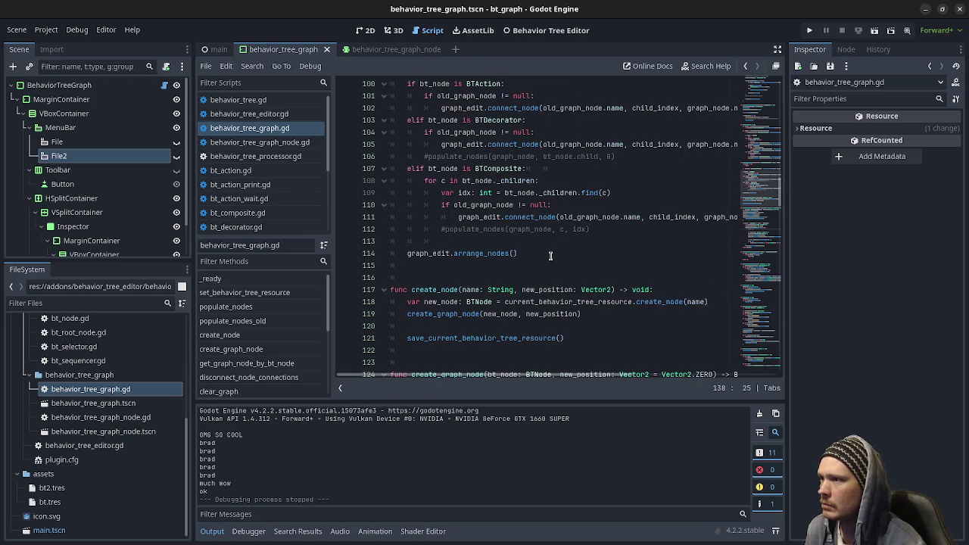
pyautogui.scroll(16, 550, 256)
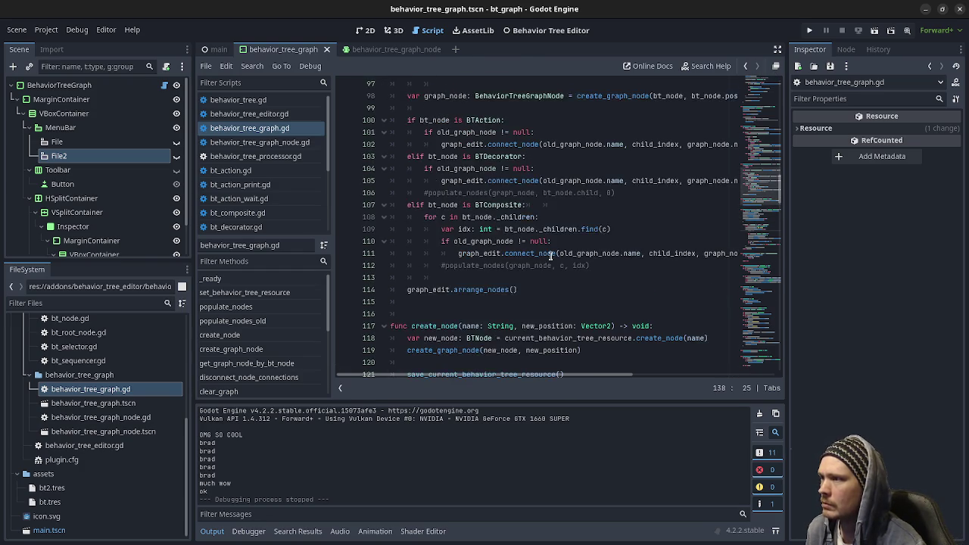
pyautogui.scroll(-4, 253, 345)
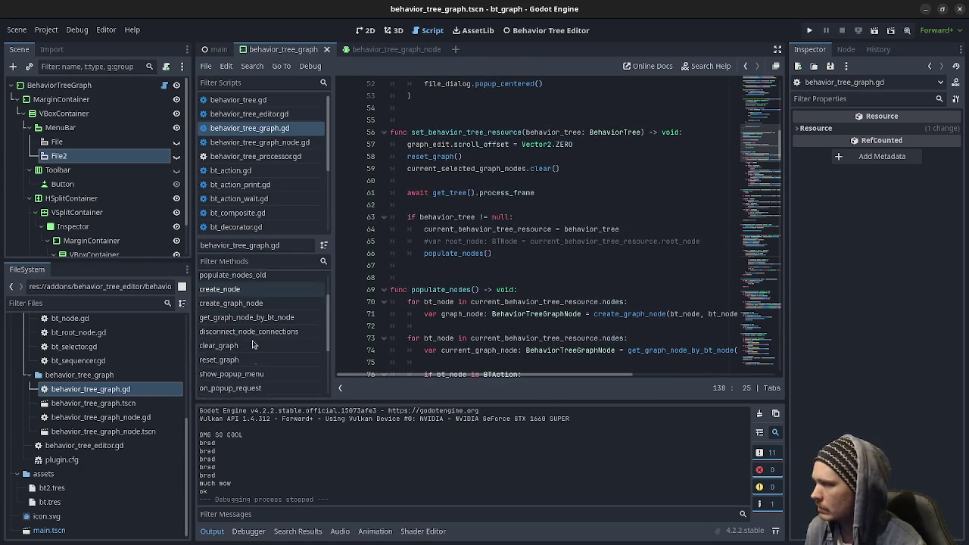
pyautogui.scroll(-3, 254, 344)
pyautogui.click(254, 341)
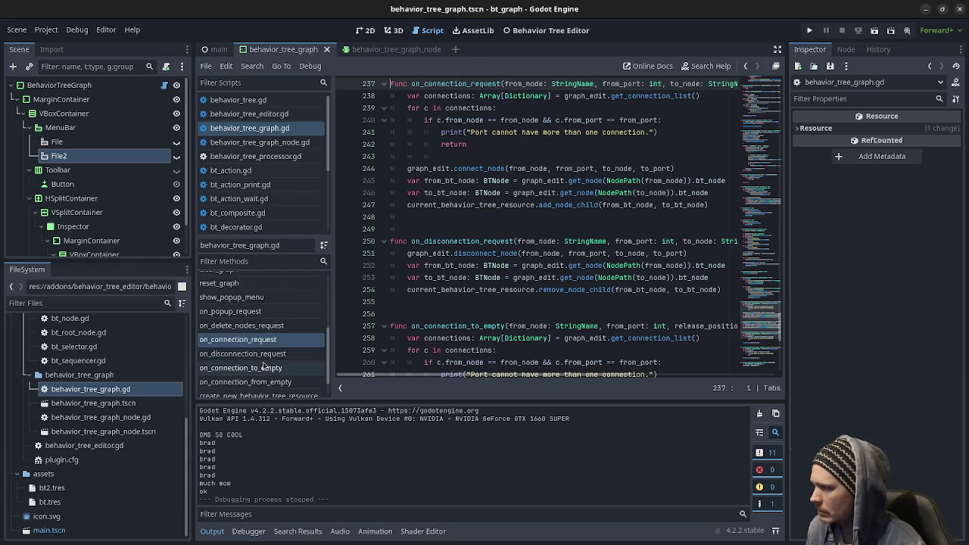
# Select the save_current_behavior_tree_resource function name and start a Find in Files search for it
pyautogui.scroll(-2, 263, 367)
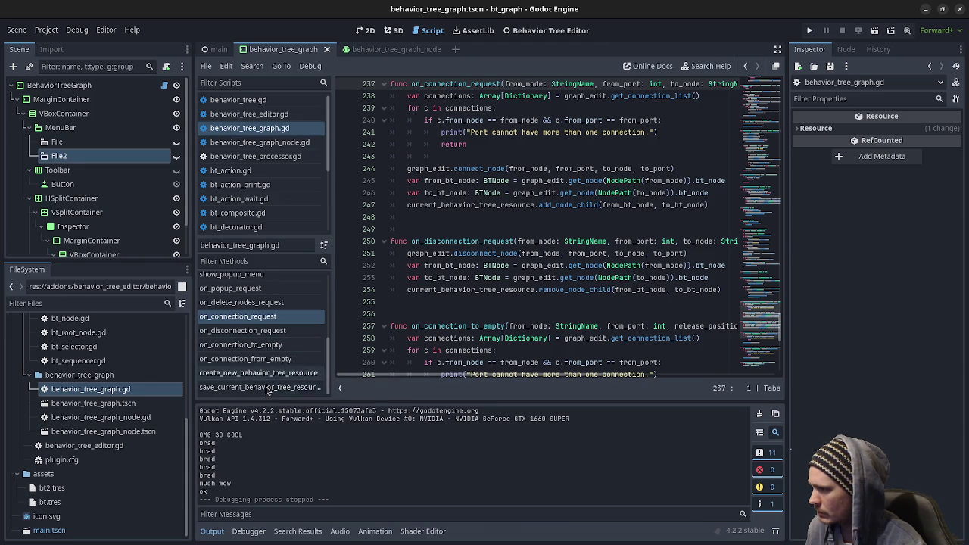
pyautogui.click(266, 387)
pyautogui.doubleClick(504, 338)
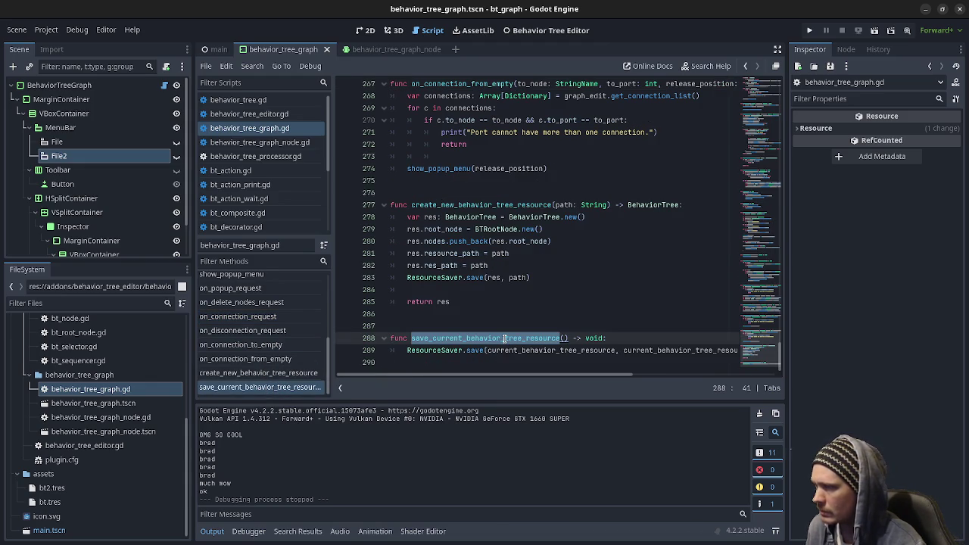
pyautogui.click(252, 66)
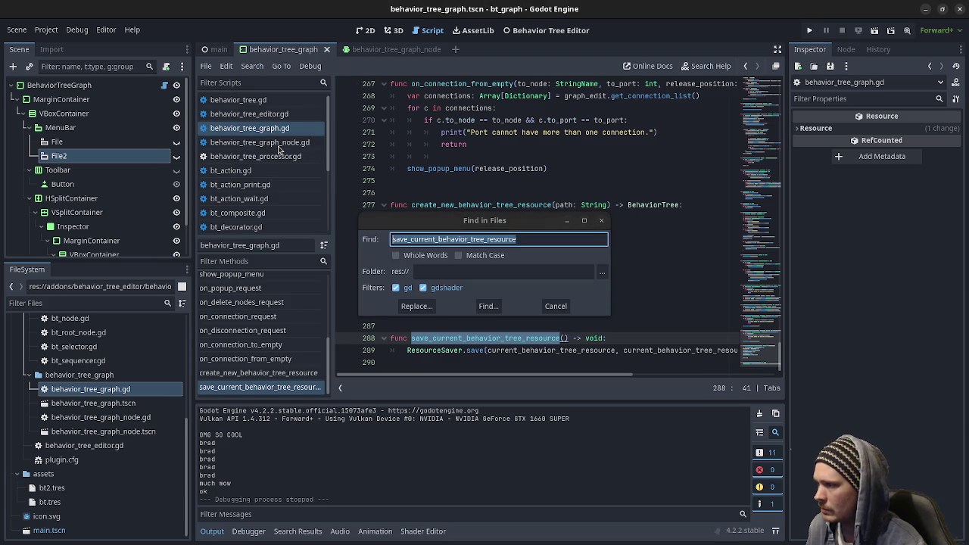
# Search for save_current_behavior_tree_resource and review its line 31 call and other uses
pyautogui.click(492, 306)
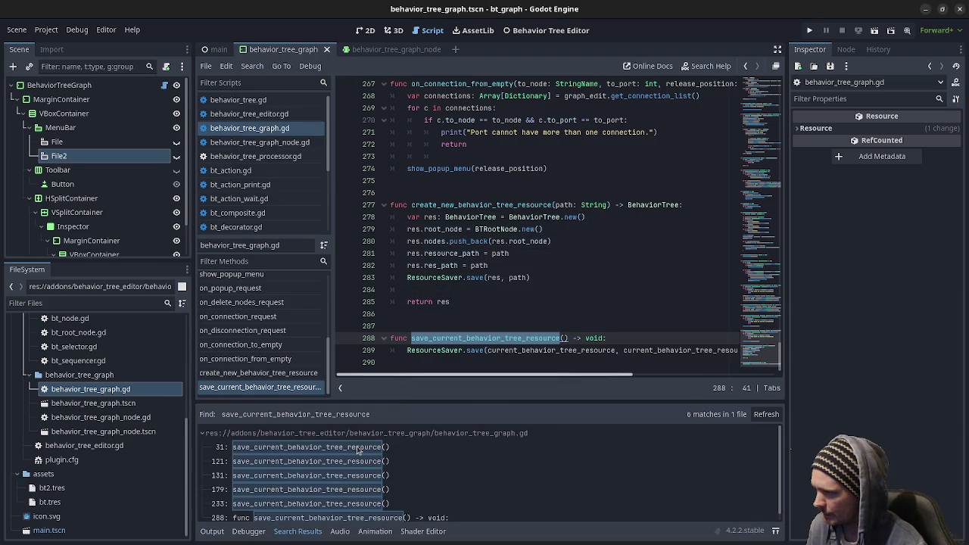
pyautogui.click(356, 445)
pyautogui.scroll(3, 484, 241)
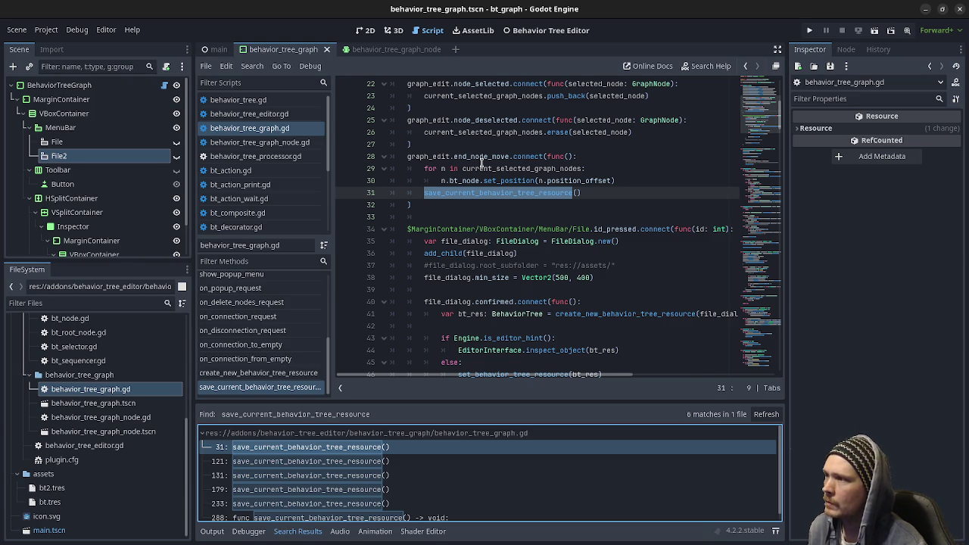
pyautogui.scroll(4, 482, 163)
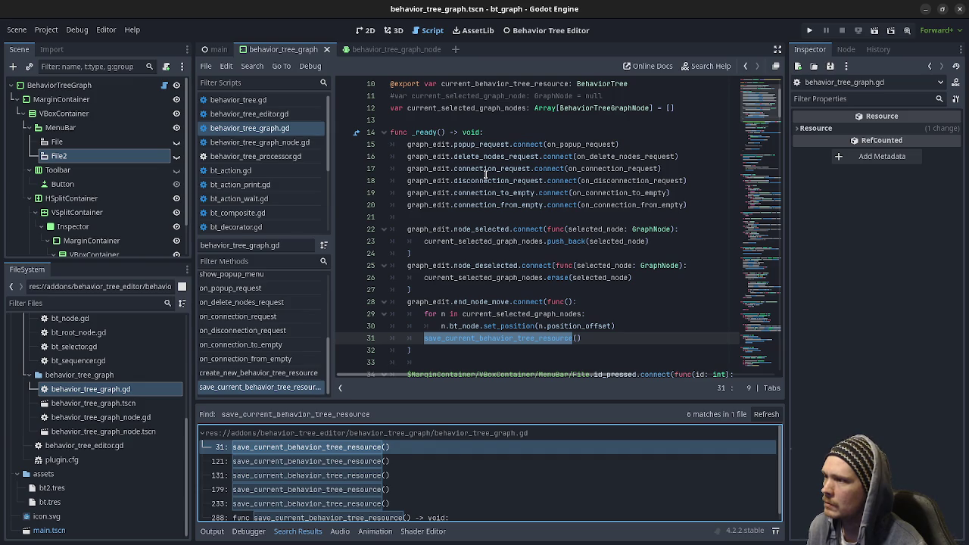
pyautogui.scroll(-4, 486, 174)
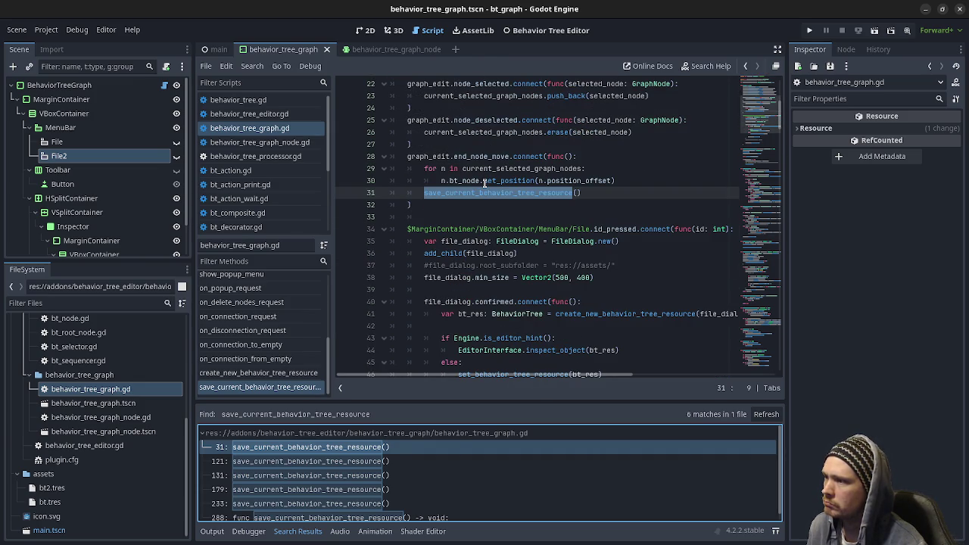
pyautogui.scroll(-3, 485, 187)
pyautogui.scroll(-4, 485, 192)
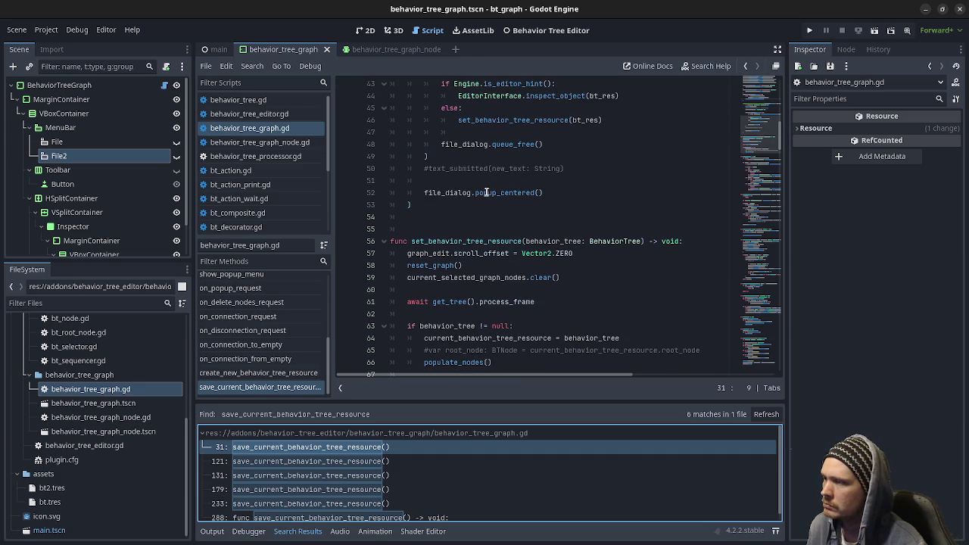
pyautogui.scroll(-7, 486, 192)
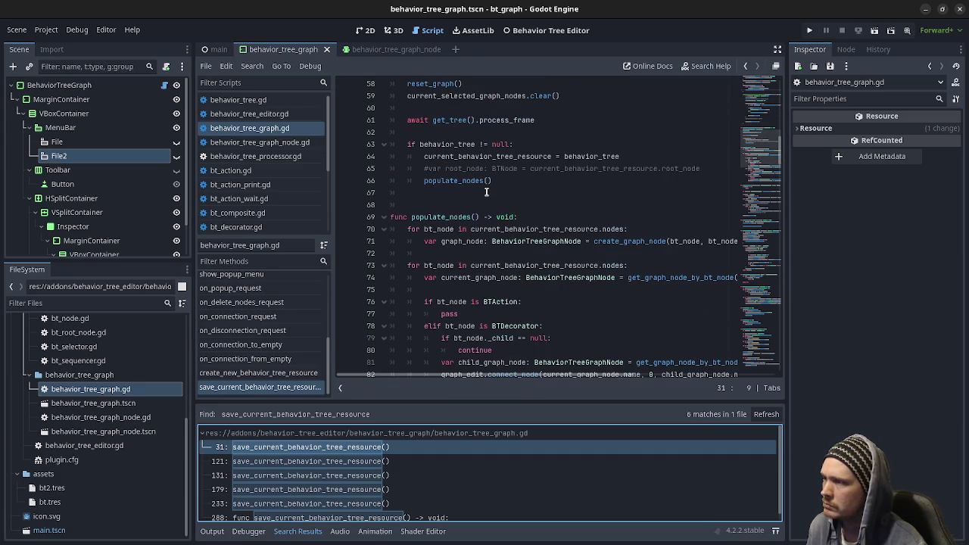
pyautogui.scroll(-6, 485, 192)
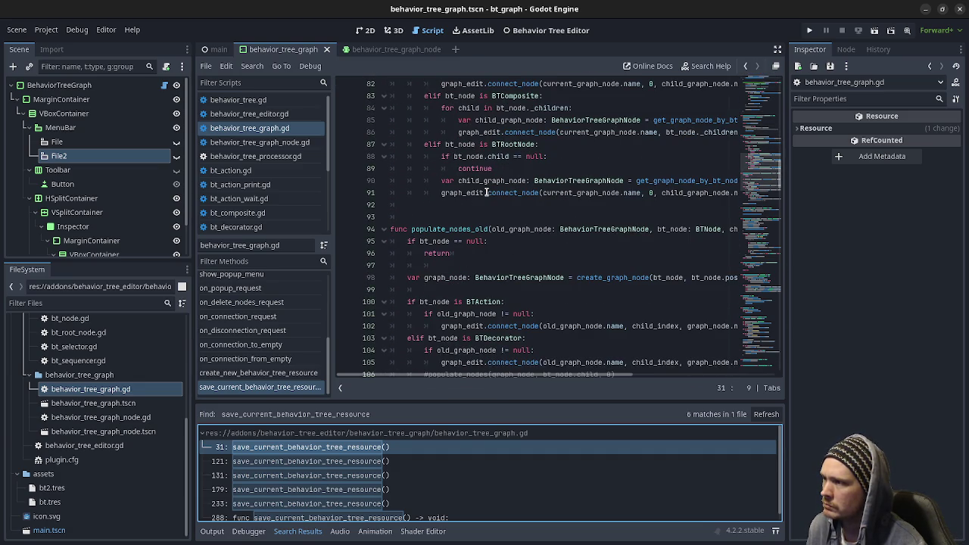
pyautogui.scroll(-3, 487, 192)
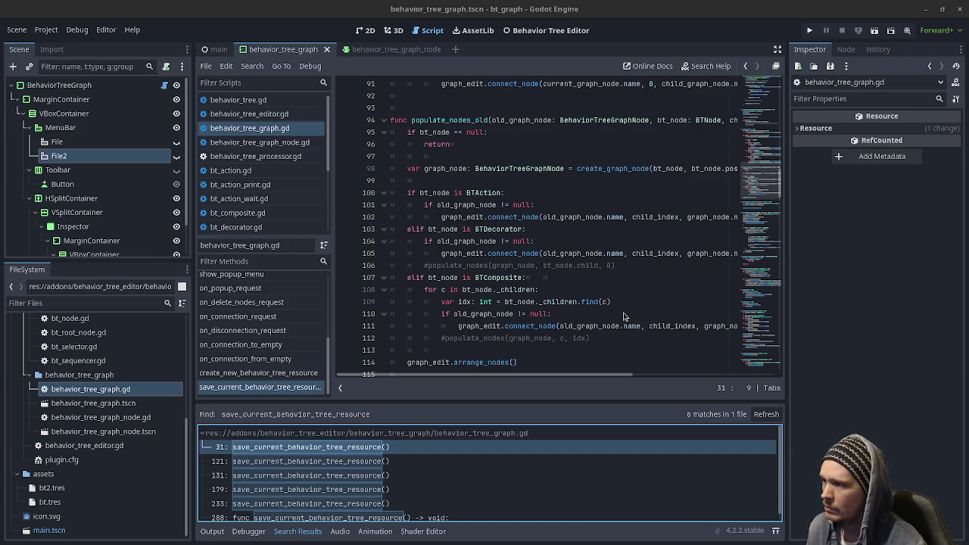
pyautogui.scroll(-3, 624, 316)
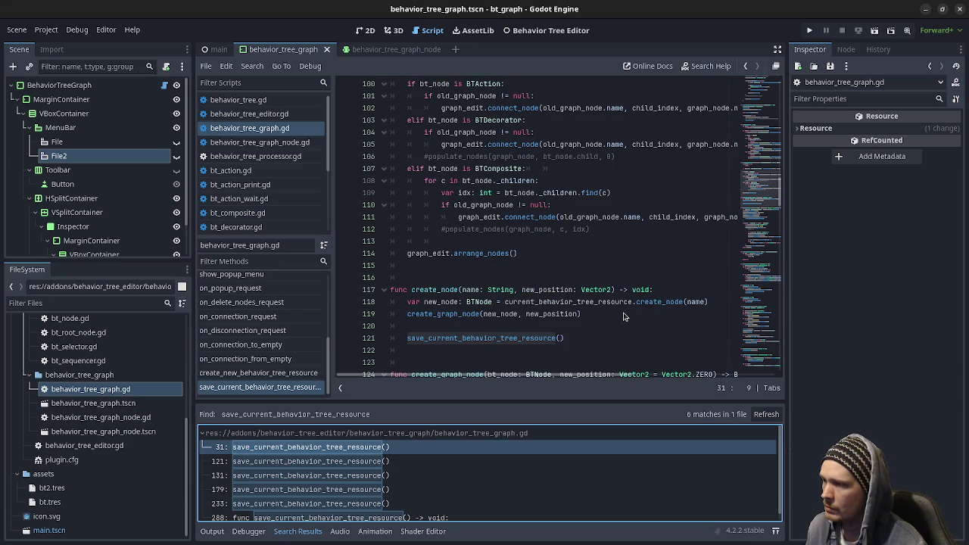
pyautogui.click(573, 29)
# Add a new BTActionPrint node below the existing ones, save the scene, and run the project
pyautogui.scroll(-5, 443, 314)
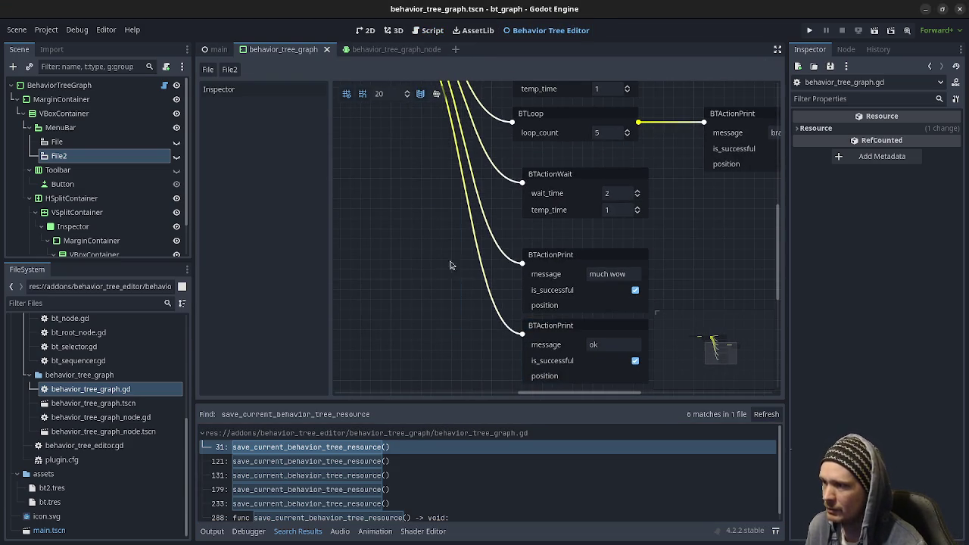
pyautogui.scroll(-4, 445, 249)
pyautogui.rightClick(553, 294)
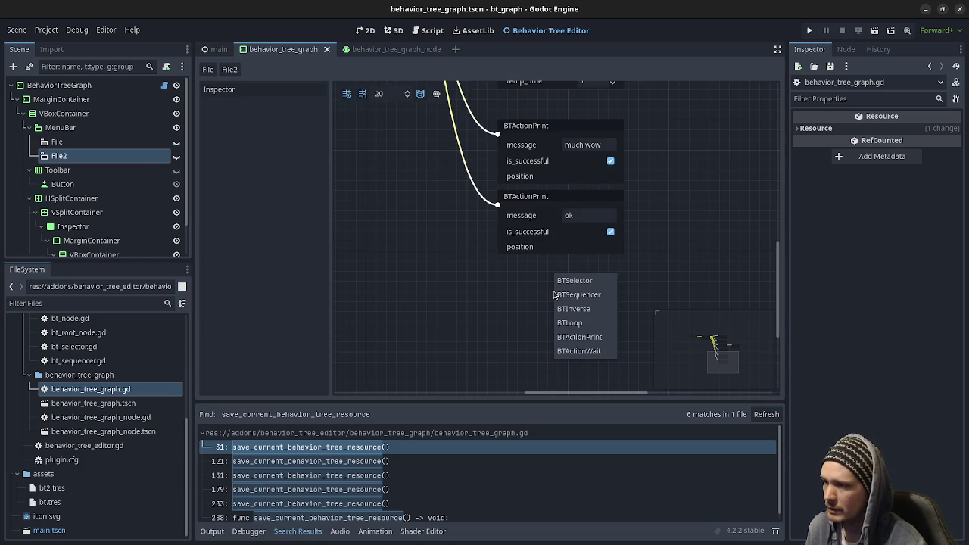
pyautogui.click(598, 338)
pyautogui.moveTo(600, 299); pyautogui.dragTo(532, 277)
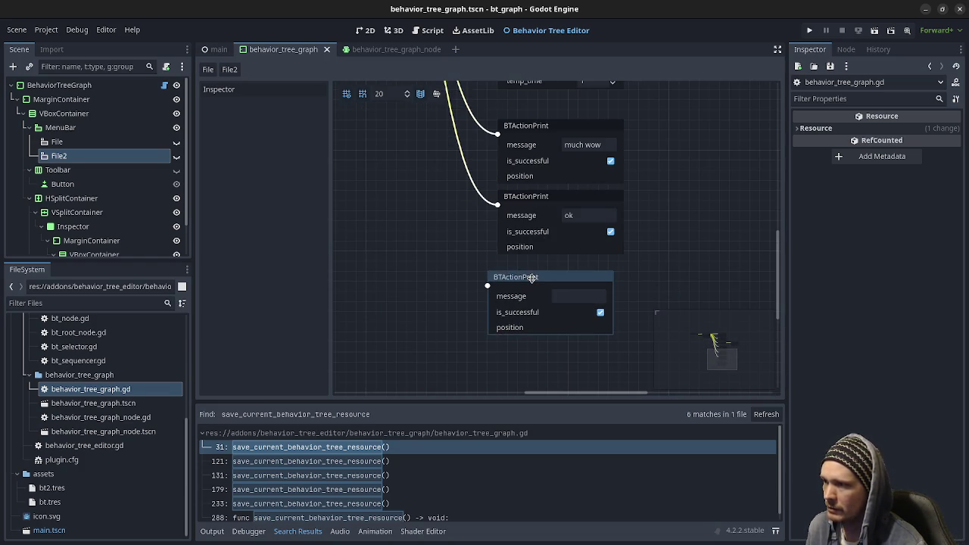
pyautogui.hotkey('ctrl', 's')
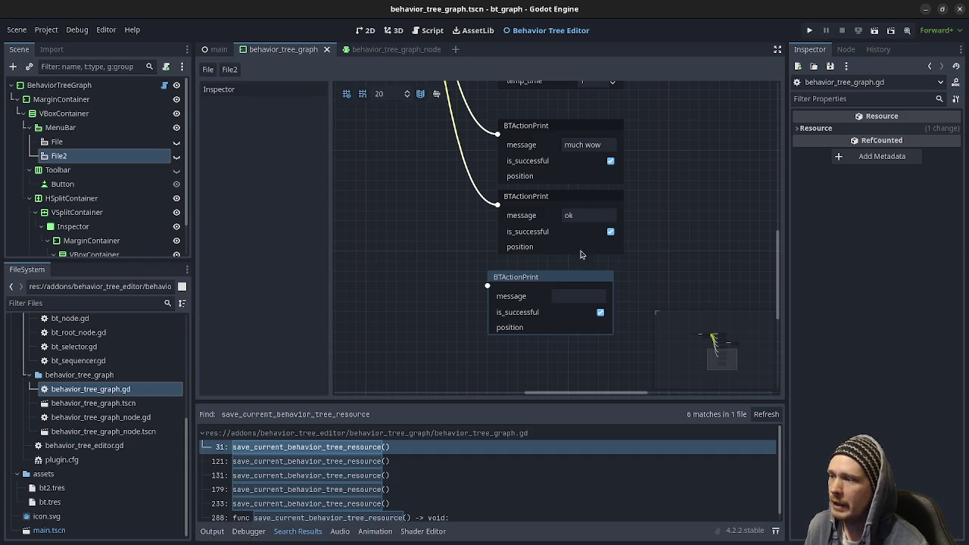
pyautogui.click(809, 32)
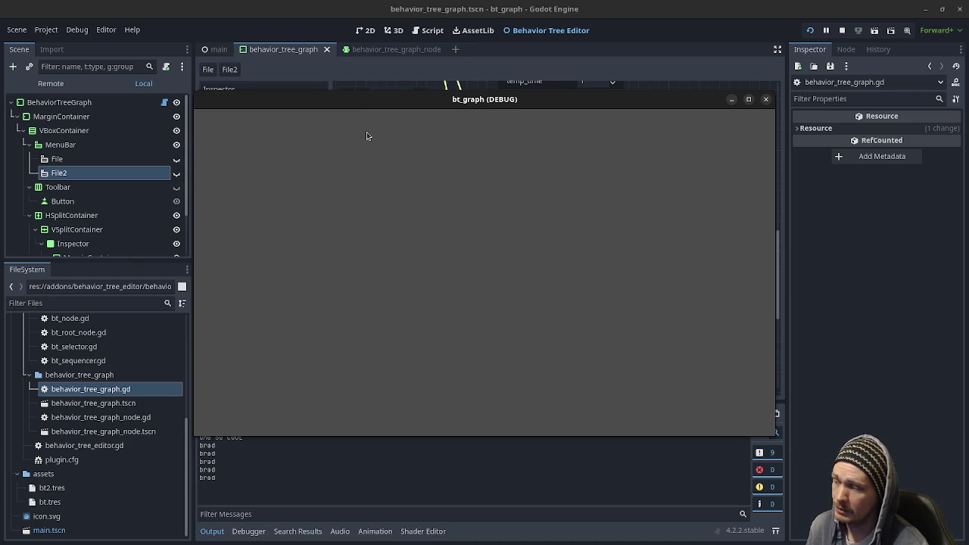
# Stop the running bt_graph project
pyautogui.click(843, 30)
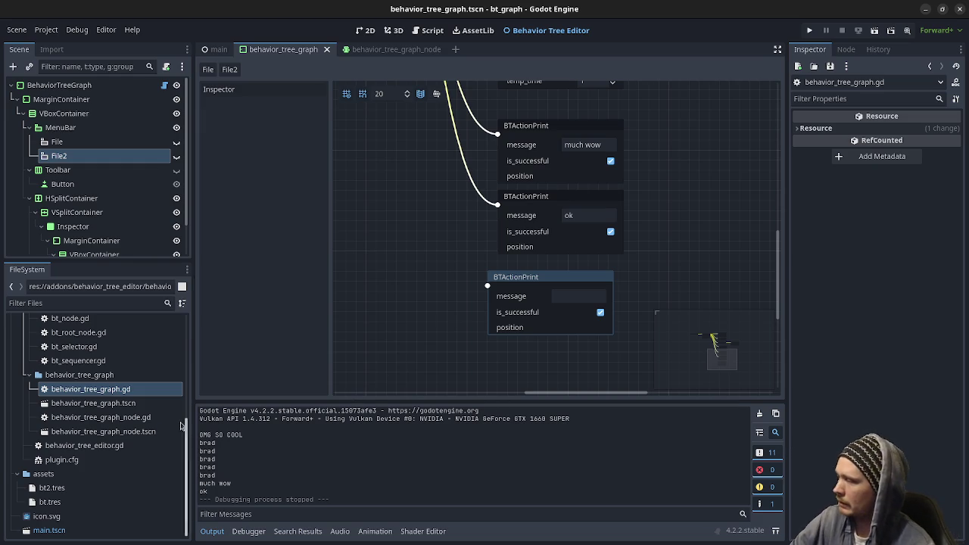
pyautogui.scroll(5, 155, 443)
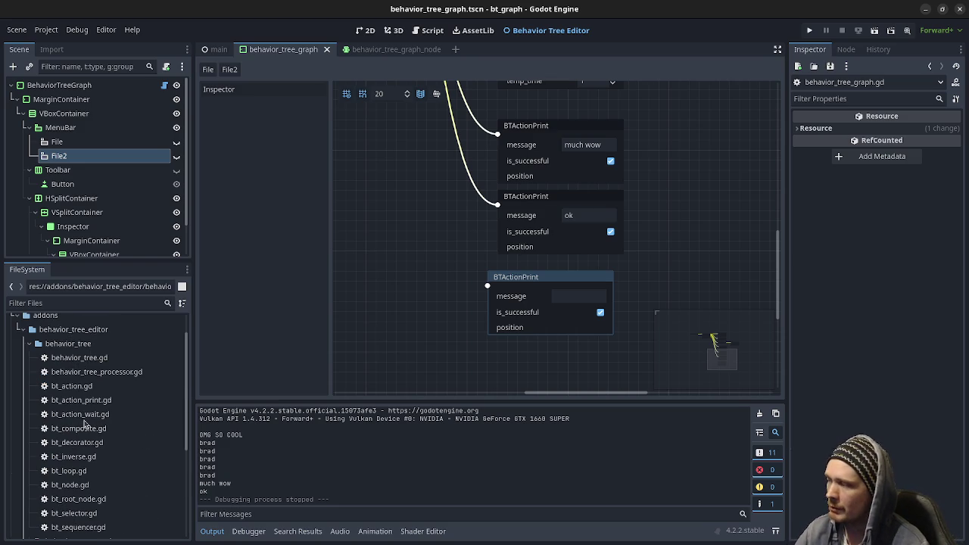
pyautogui.scroll(-3, 100, 451)
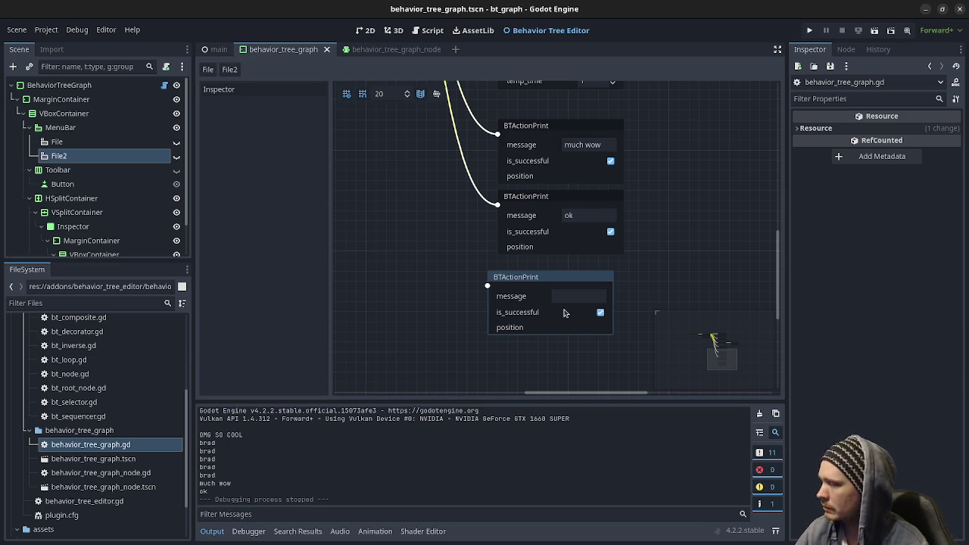
pyautogui.scroll(-1, 563, 313)
pyautogui.scroll(-2, 129, 401)
pyautogui.scroll(2, 118, 408)
pyautogui.scroll(-2, 118, 409)
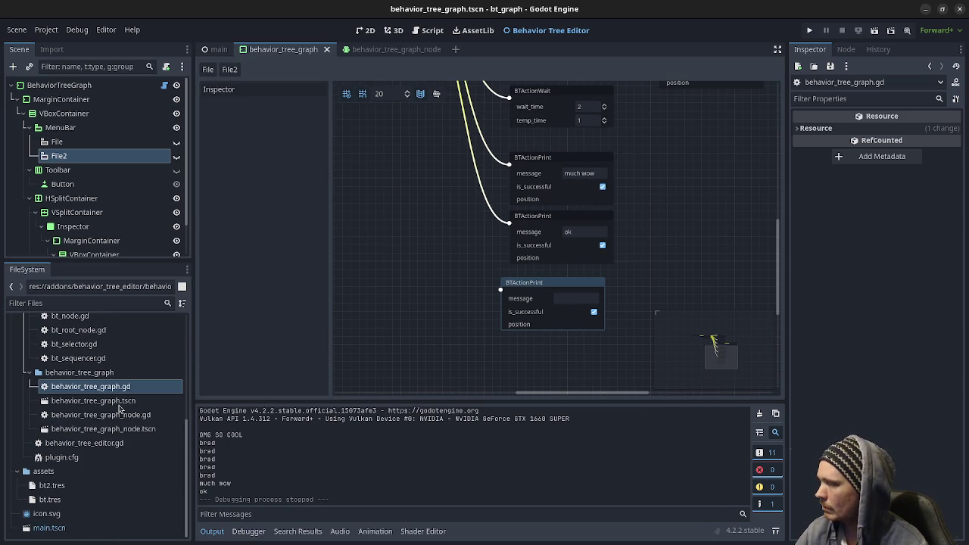
# Load bt.tres, list the BTSequencer's children in a widened Inspector, and add a seventh slot
pyautogui.click(56, 501)
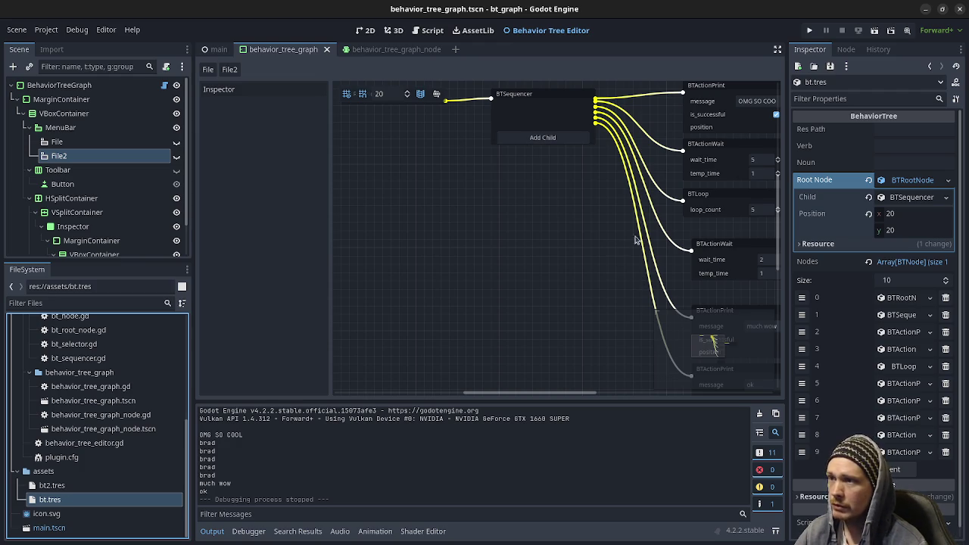
pyautogui.hscroll(3, 614, 261)
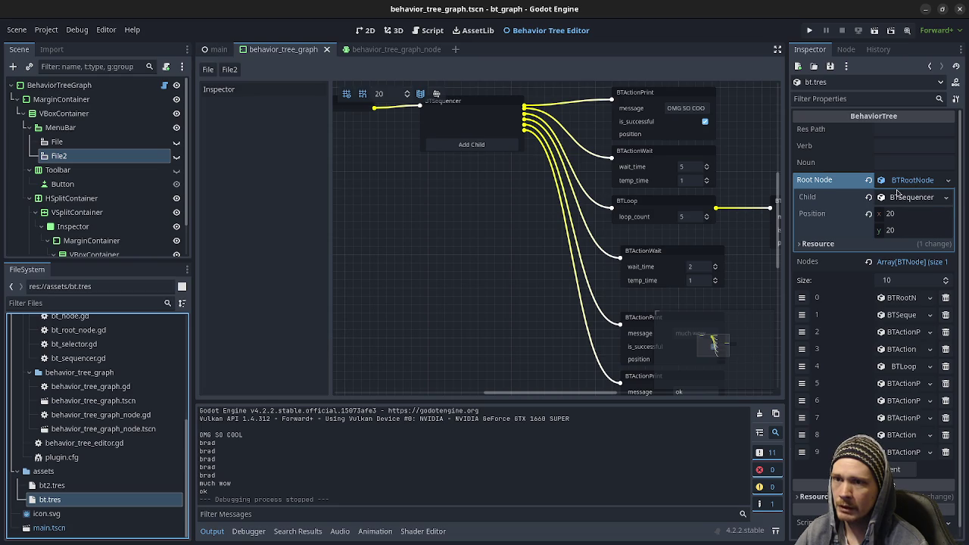
pyautogui.click(915, 185)
pyautogui.click(915, 185)
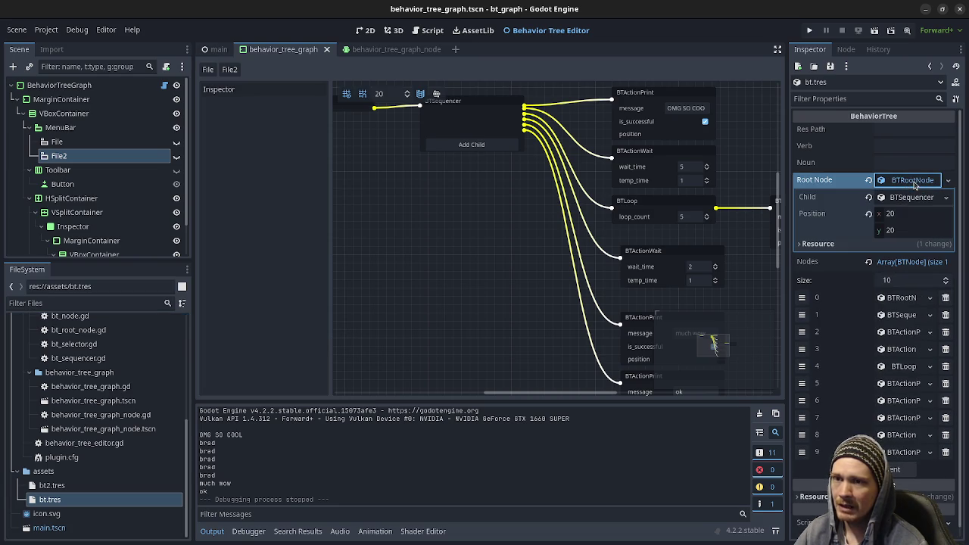
pyautogui.click(921, 198)
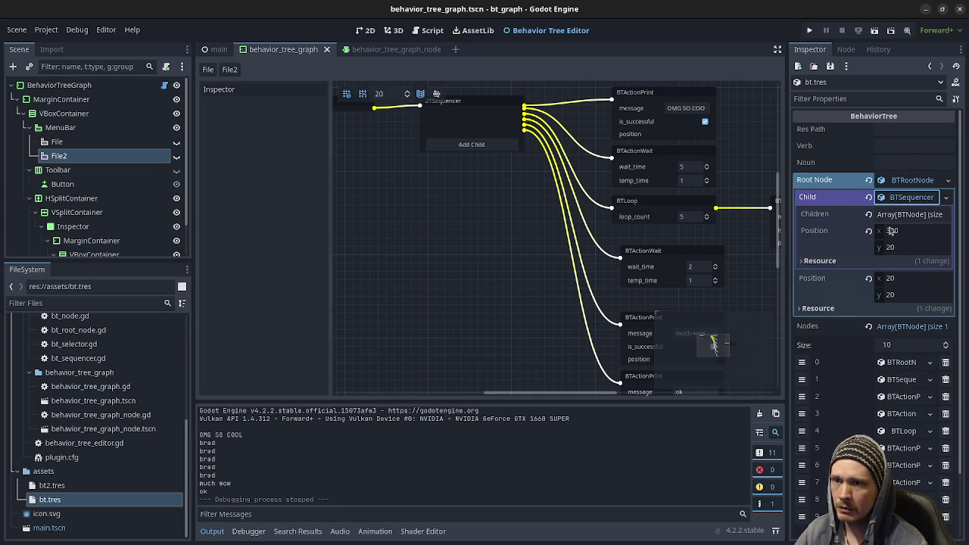
pyautogui.click(901, 216)
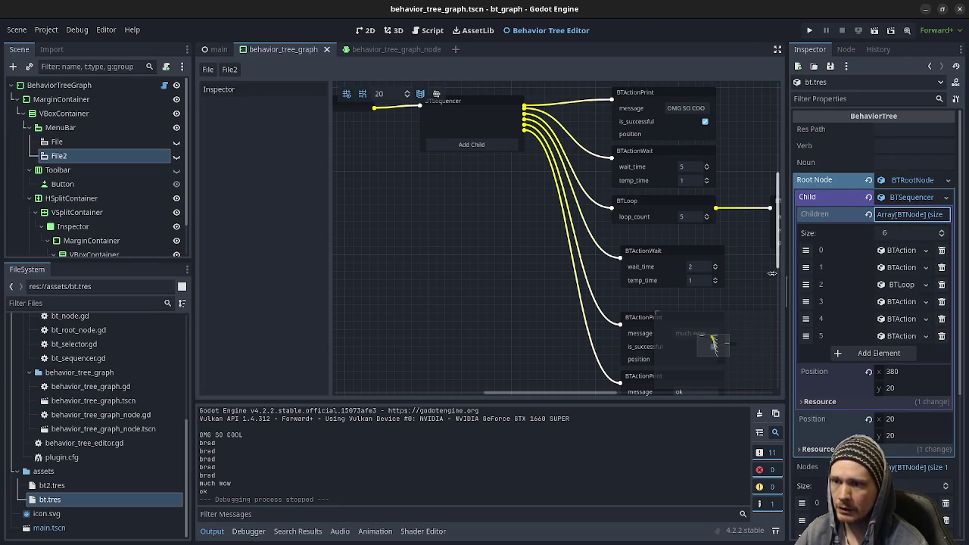
pyautogui.moveTo(787, 292); pyautogui.dragTo(626, 292)
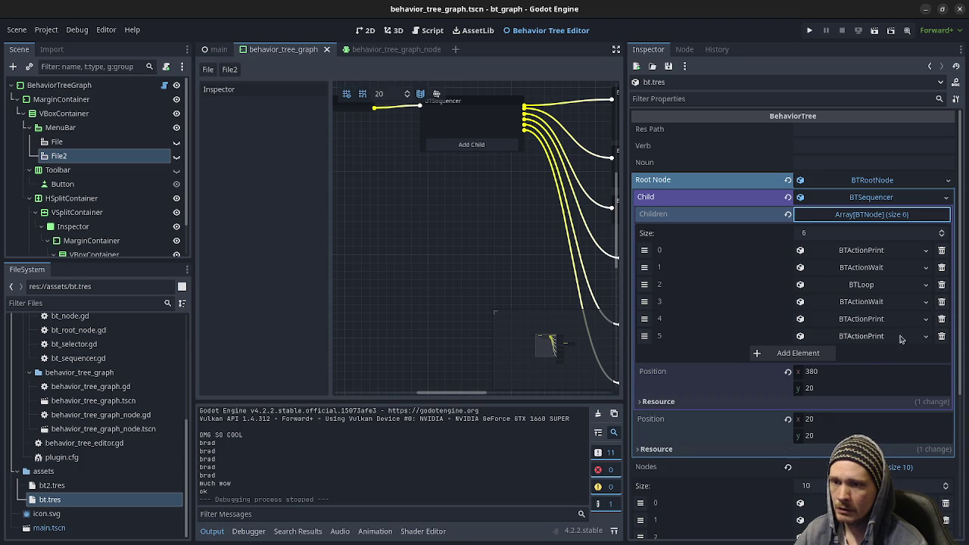
pyautogui.click(798, 352)
# Make the seventh child a BTActionPrint with message 'THIS IS THE END', save, and run
pyautogui.click(869, 356)
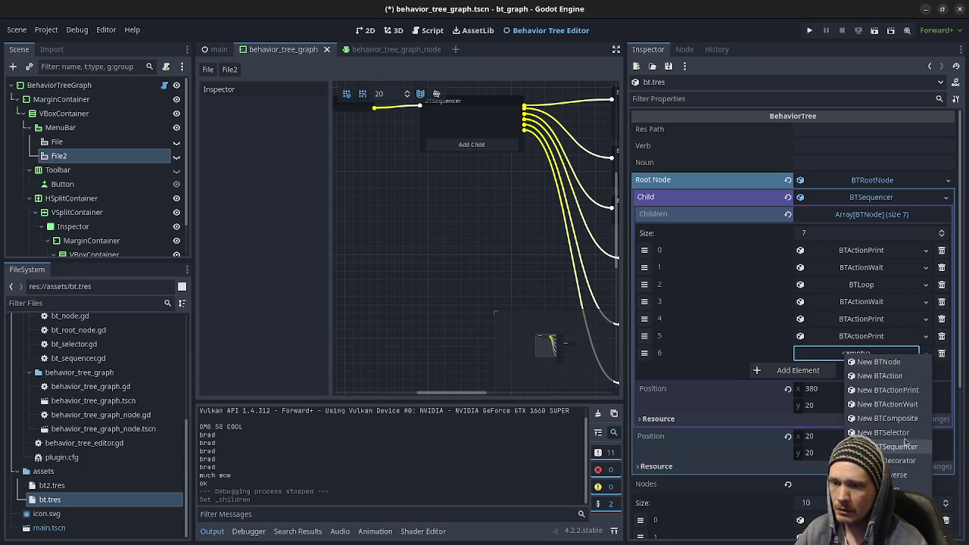
pyautogui.click(896, 390)
pyautogui.click(880, 355)
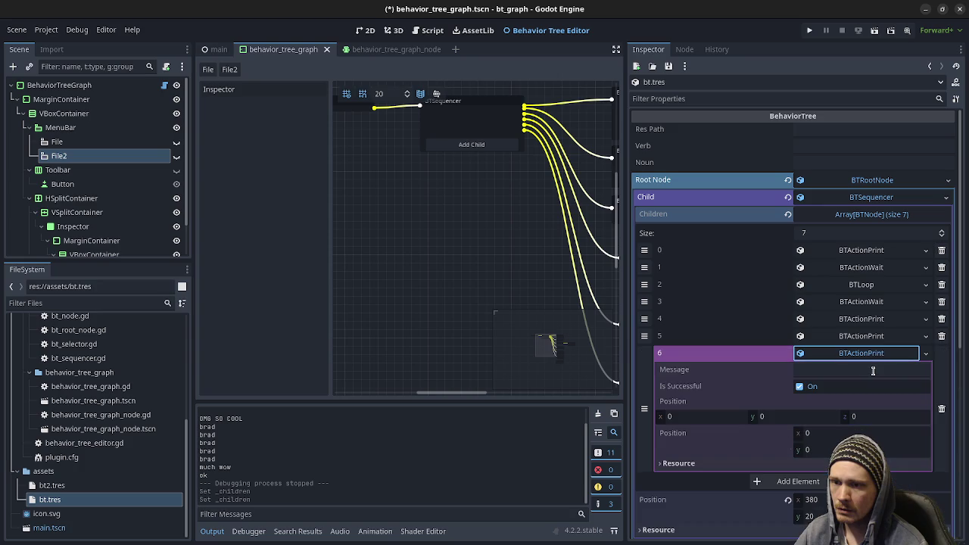
pyautogui.click(872, 371)
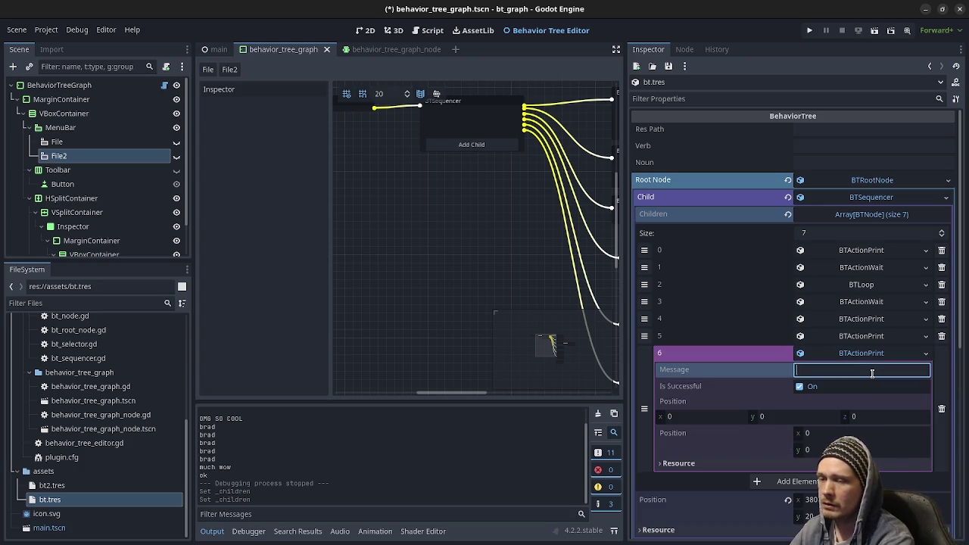
pyautogui.write('THI')
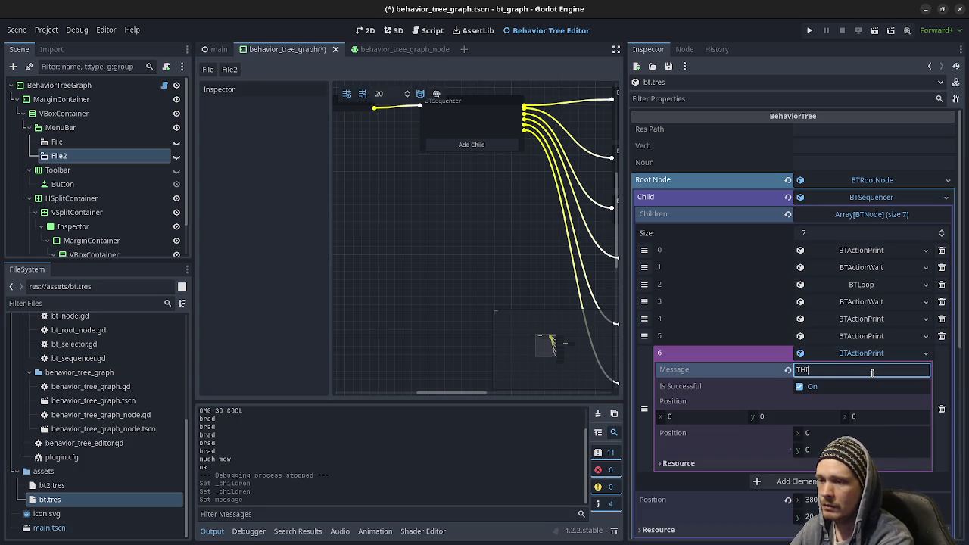
pyautogui.write('S IS THE END')
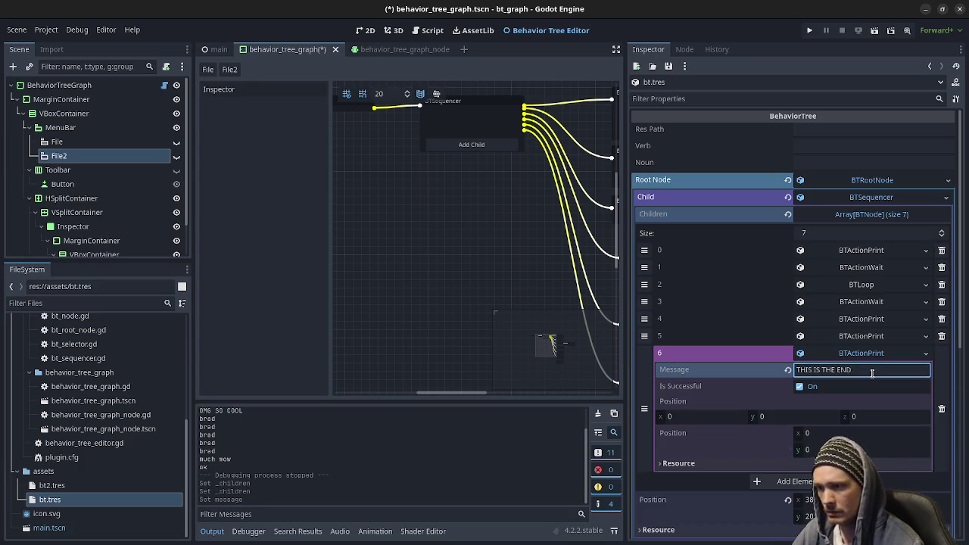
pyautogui.hotkey('ctrl', 's')
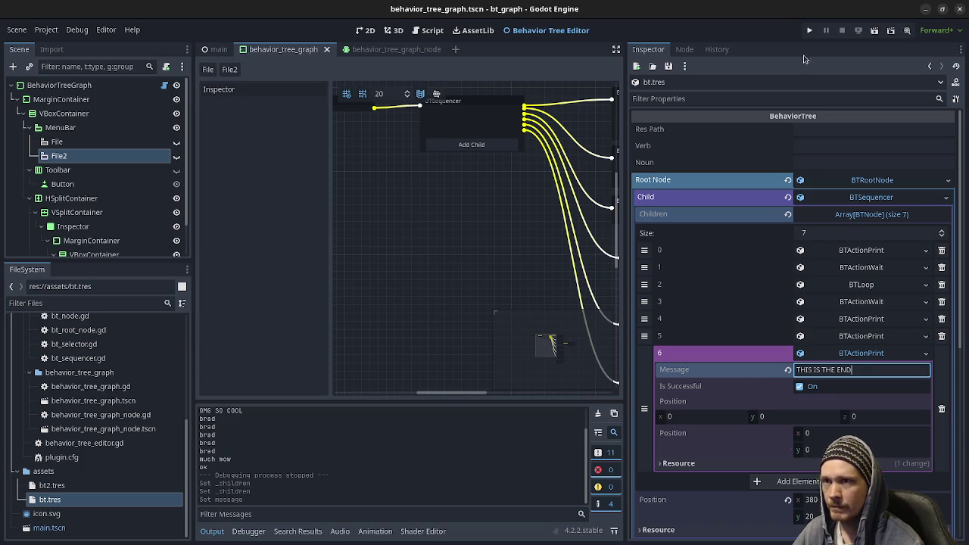
pyautogui.click(809, 31)
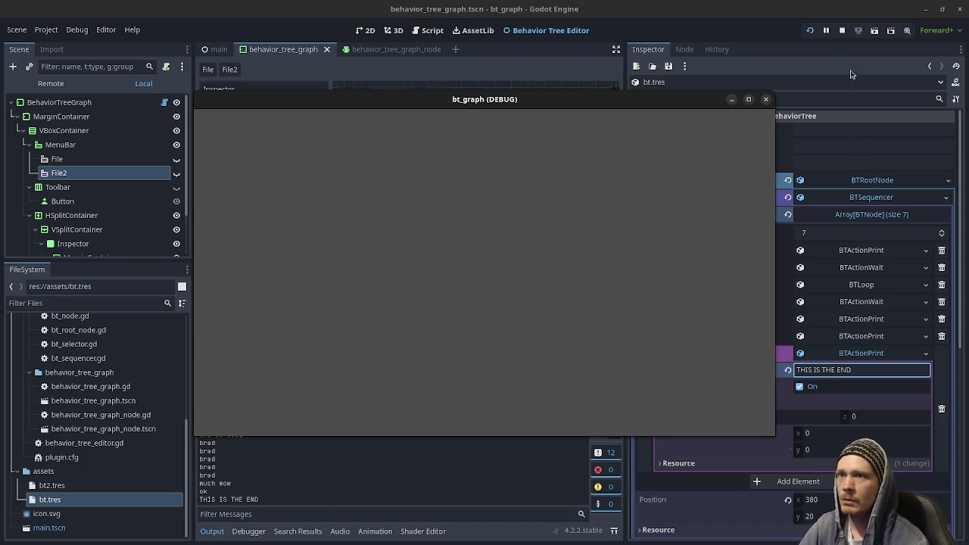
# Stop the running bt_graph project once the log ends with THIS IS THE END
pyautogui.click(841, 30)
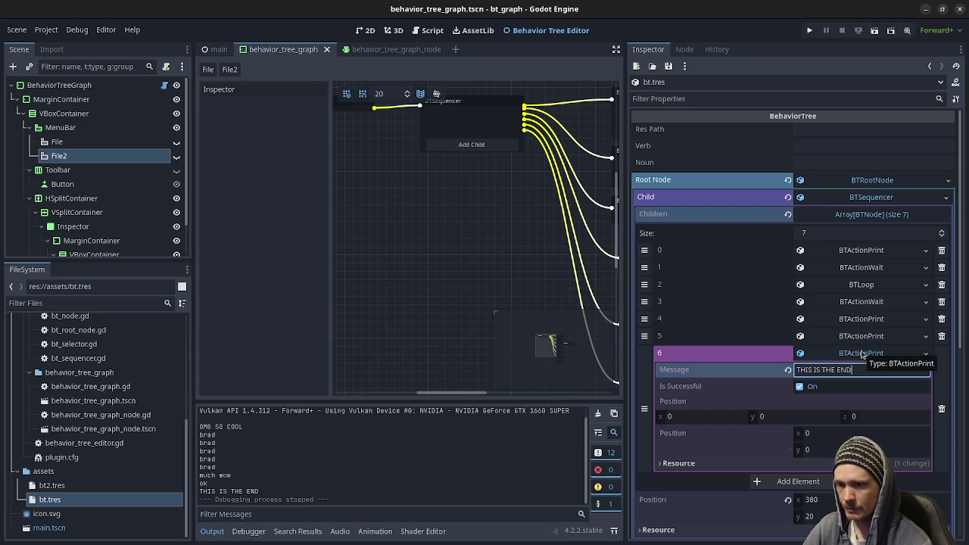
# Inspect the BTLoop child's loop settings and the print node it repeats
pyautogui.click(860, 353)
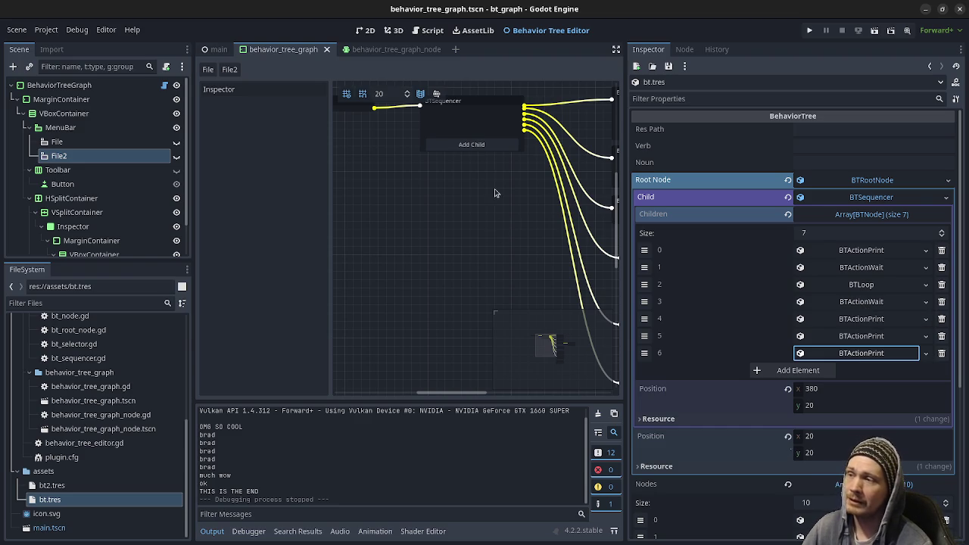
pyautogui.click(869, 283)
pyautogui.click(868, 285)
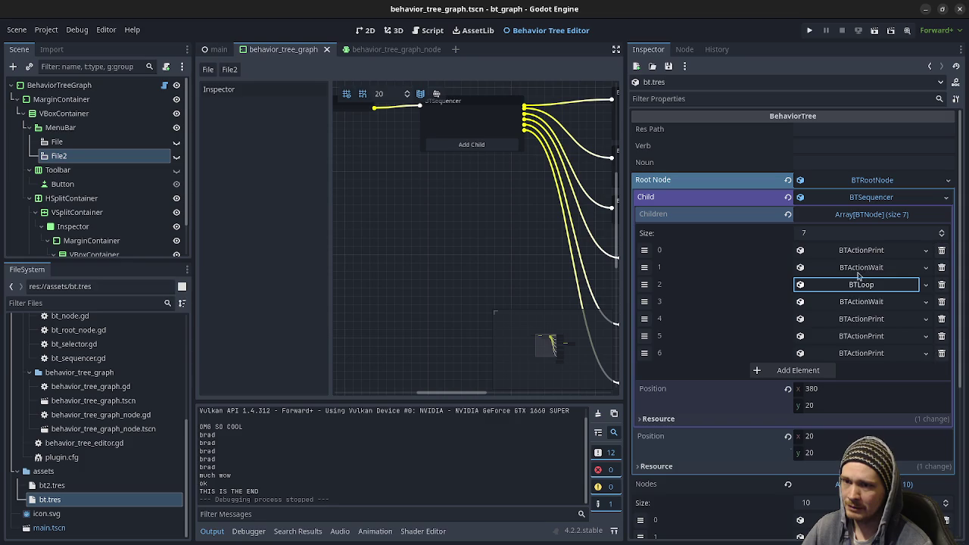
pyautogui.click(864, 288)
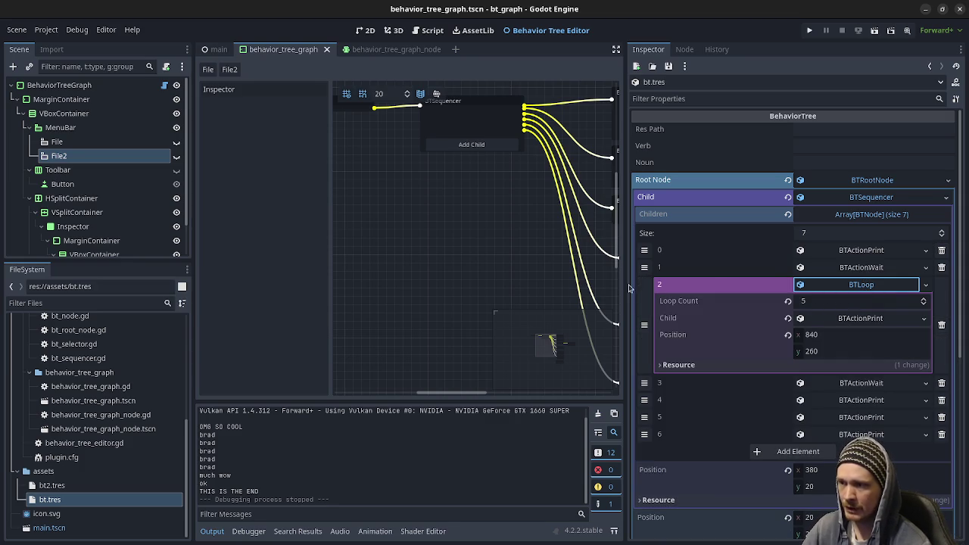
pyautogui.moveTo(626, 288); pyautogui.dragTo(562, 288)
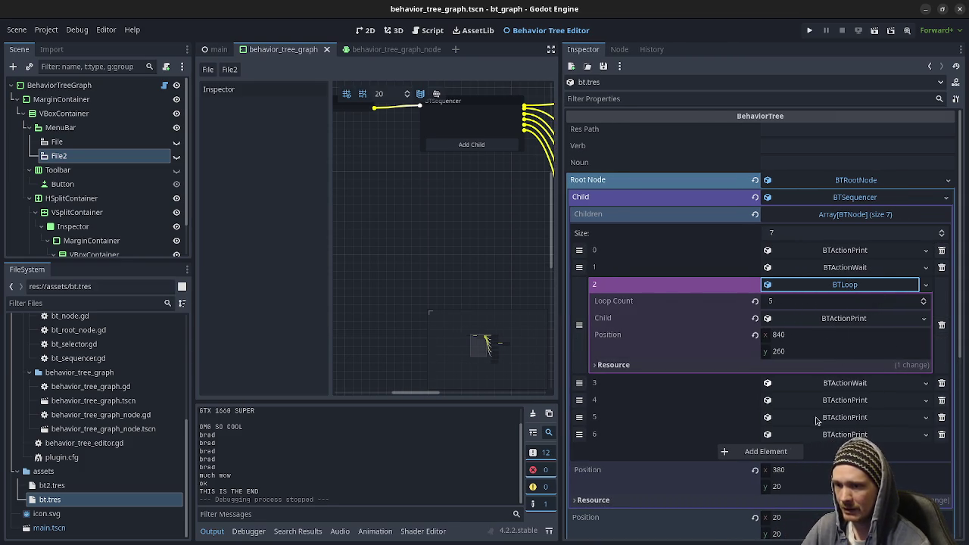
pyautogui.click(850, 318)
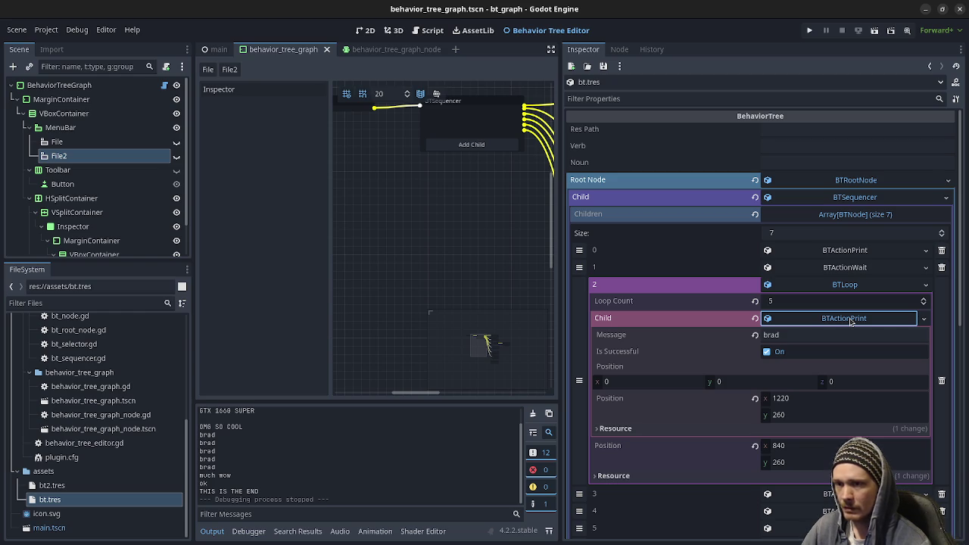
pyautogui.click(851, 318)
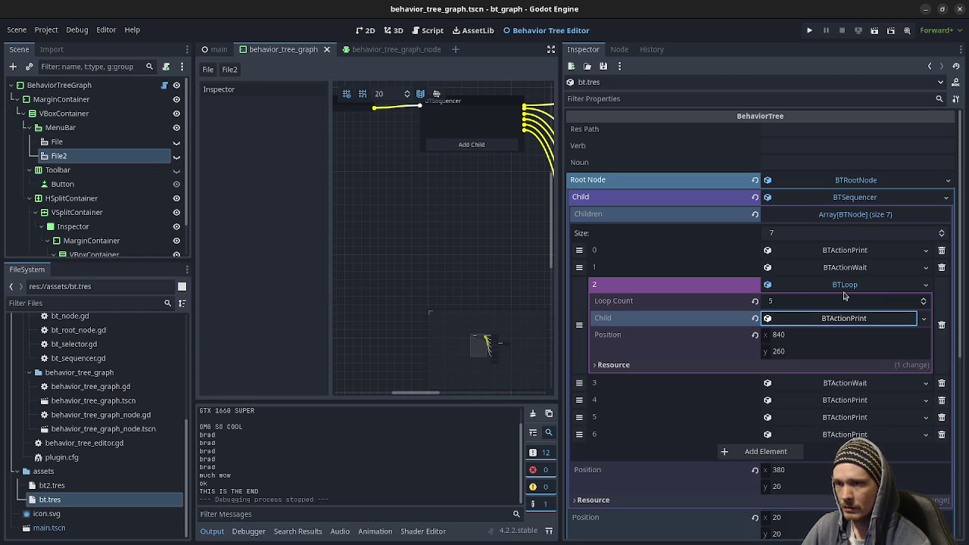
# Collapse BTLoop, the sequencer's children, BTSequencer and the root node
pyautogui.click(845, 286)
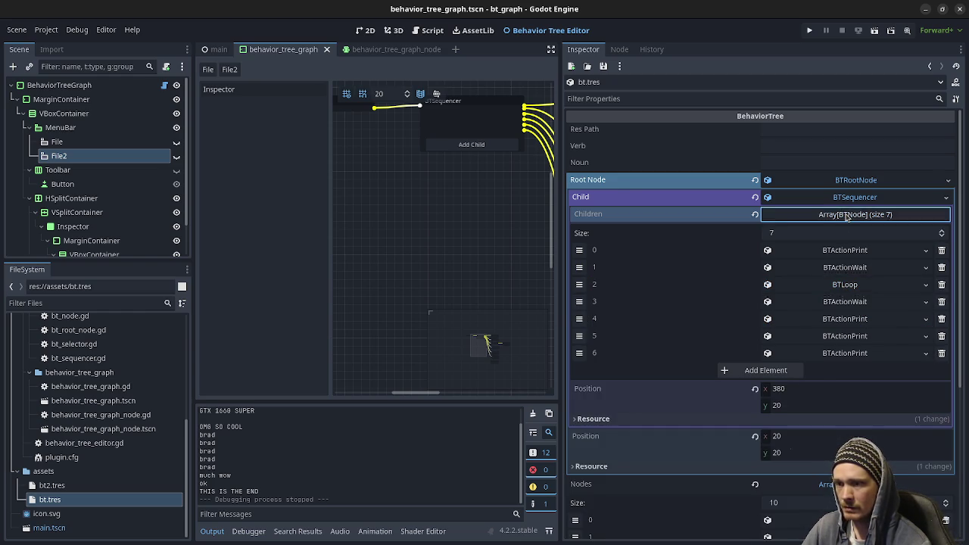
pyautogui.click(846, 215)
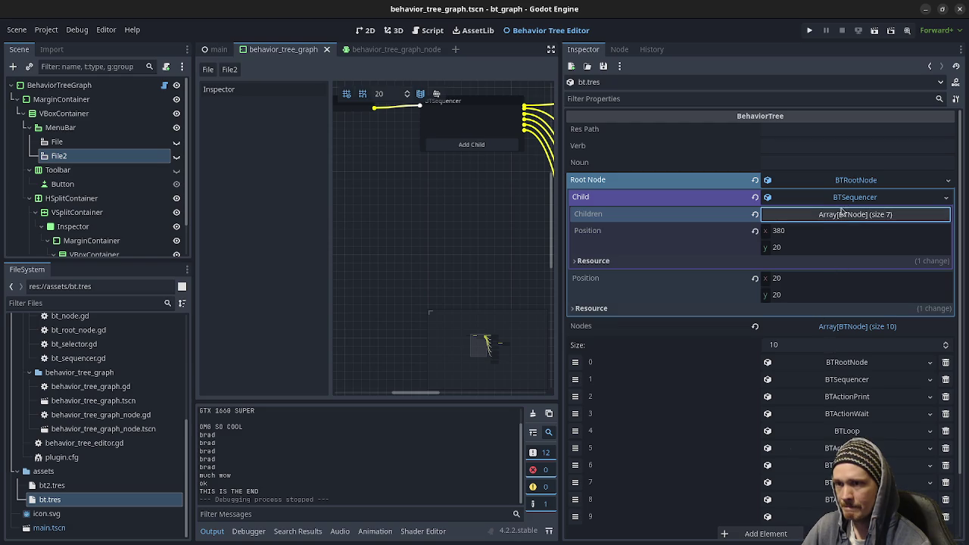
pyautogui.click(845, 198)
pyautogui.click(846, 182)
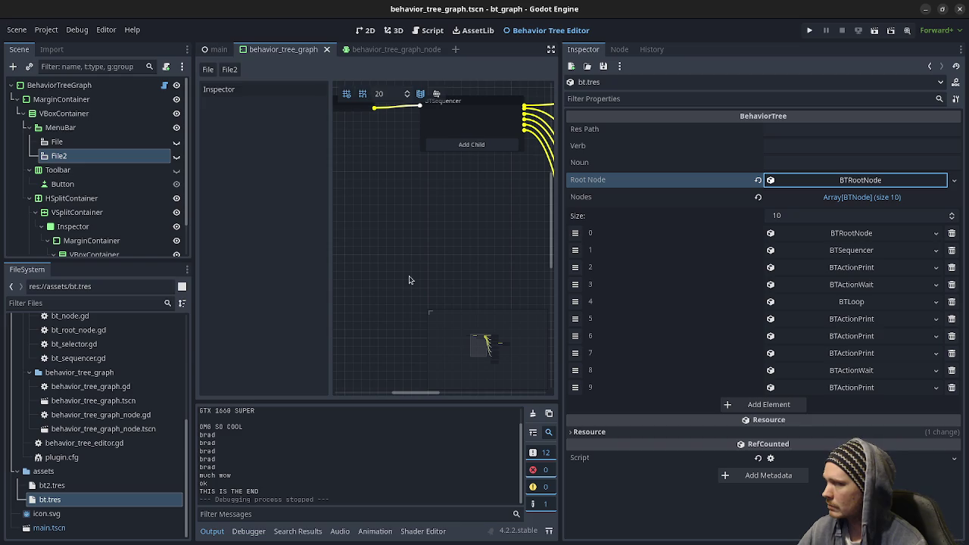
# Browse the addons/behavior_tree_editor/behavior_tree scripts, then close the Godot editor
pyautogui.scroll(5, 87, 393)
pyautogui.click(79, 378)
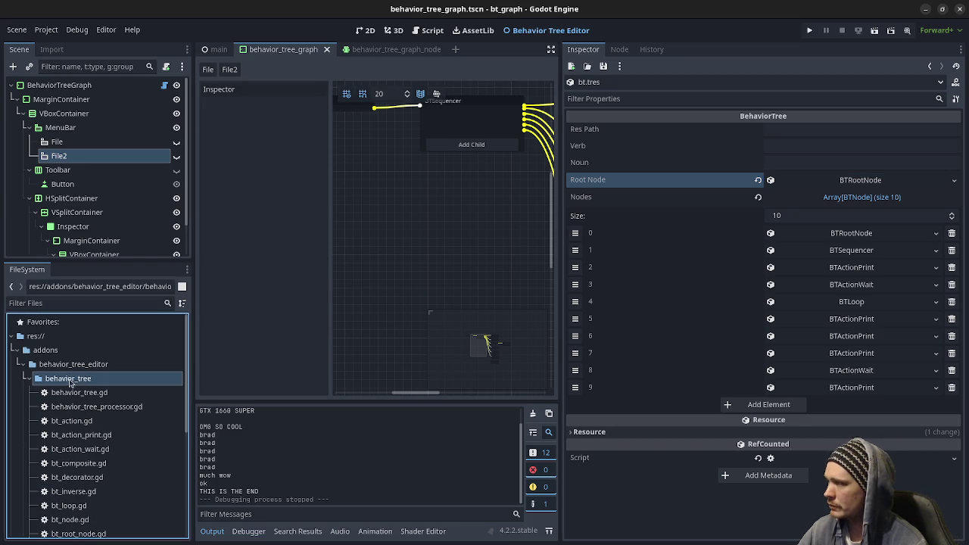
pyautogui.scroll(-2, 93, 384)
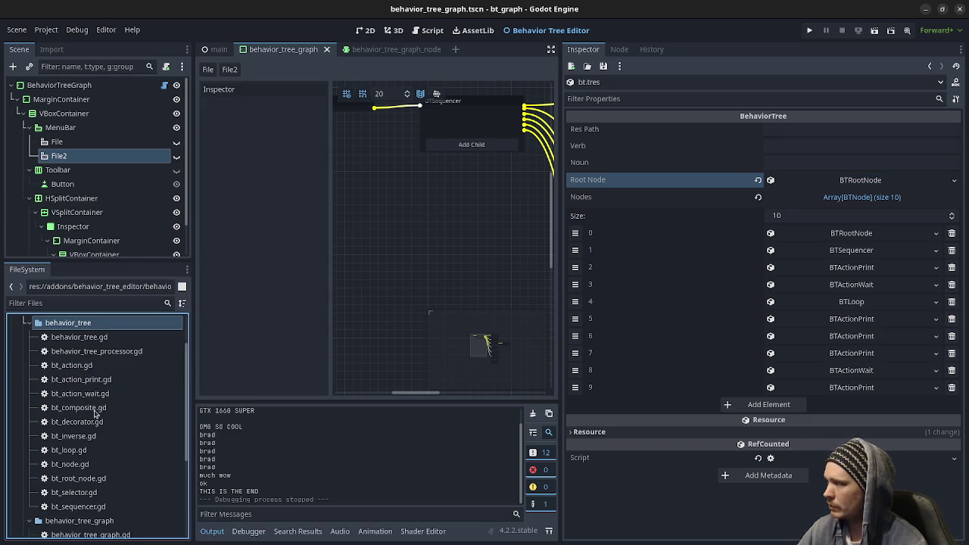
pyautogui.scroll(-1, 79, 392)
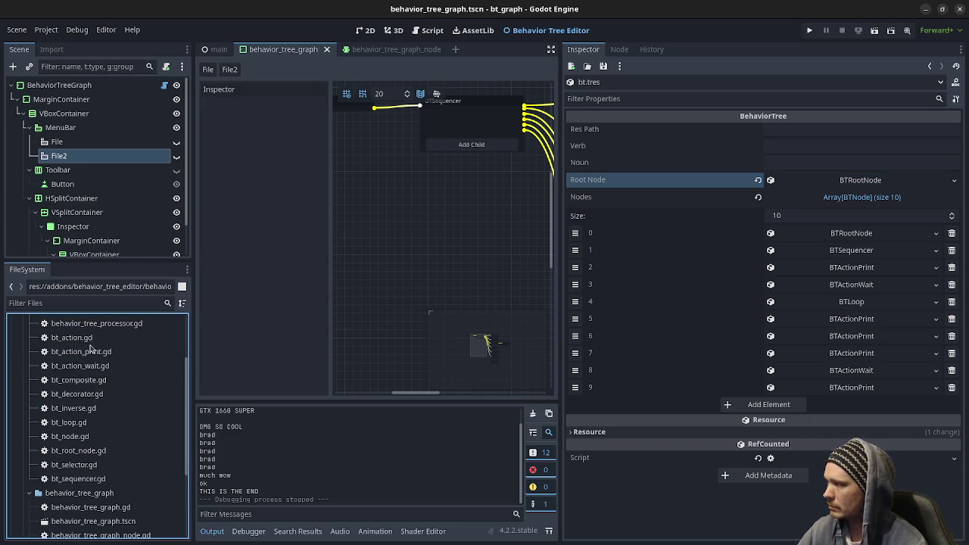
pyautogui.scroll(2, 75, 407)
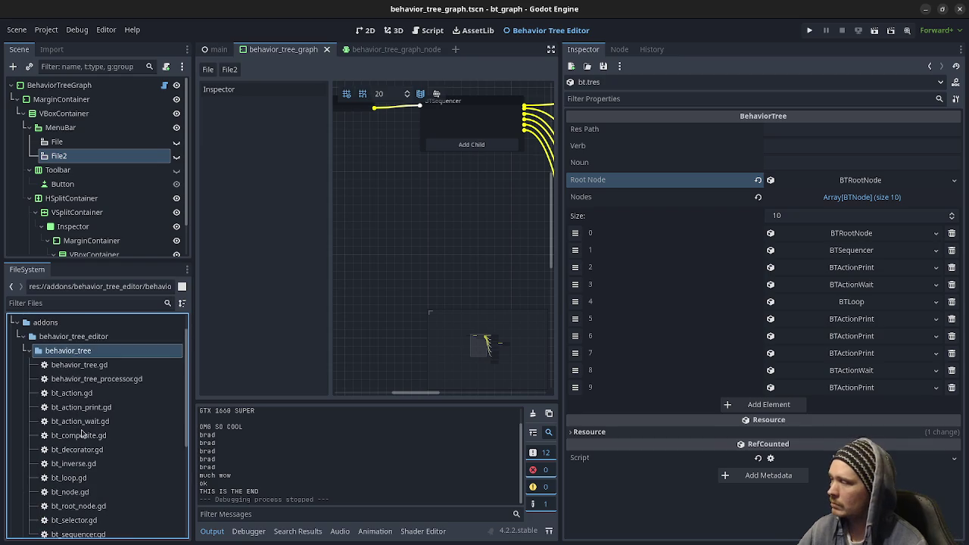
pyautogui.scroll(-2, 83, 430)
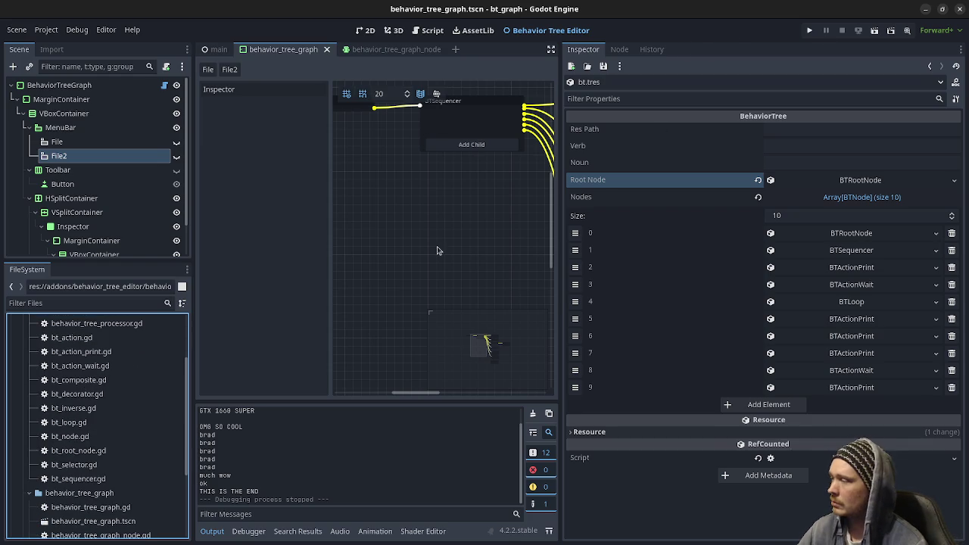
pyautogui.click(960, 9)
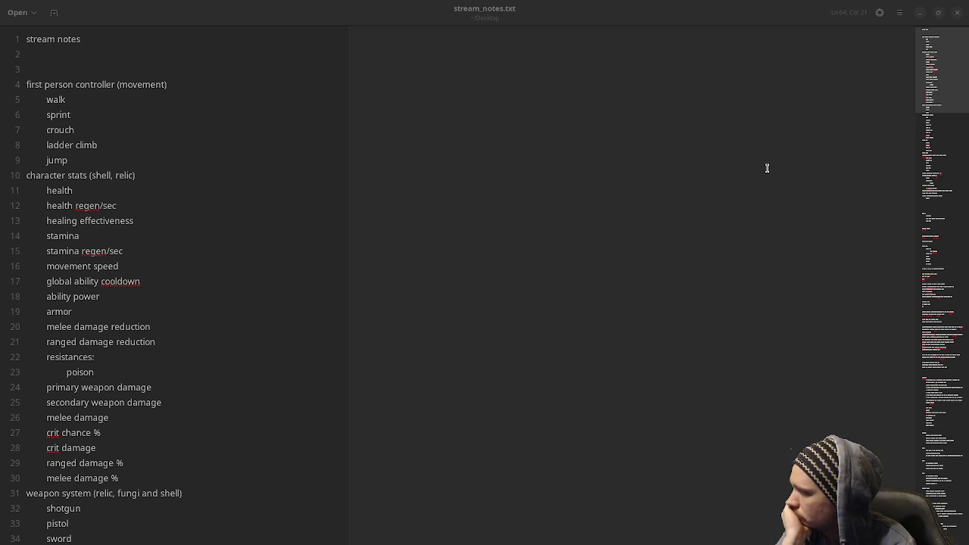
# Scroll stream_notes.txt down to the item shop, ability system and boss enemy notes
pyautogui.scroll(-13, 202, 383)
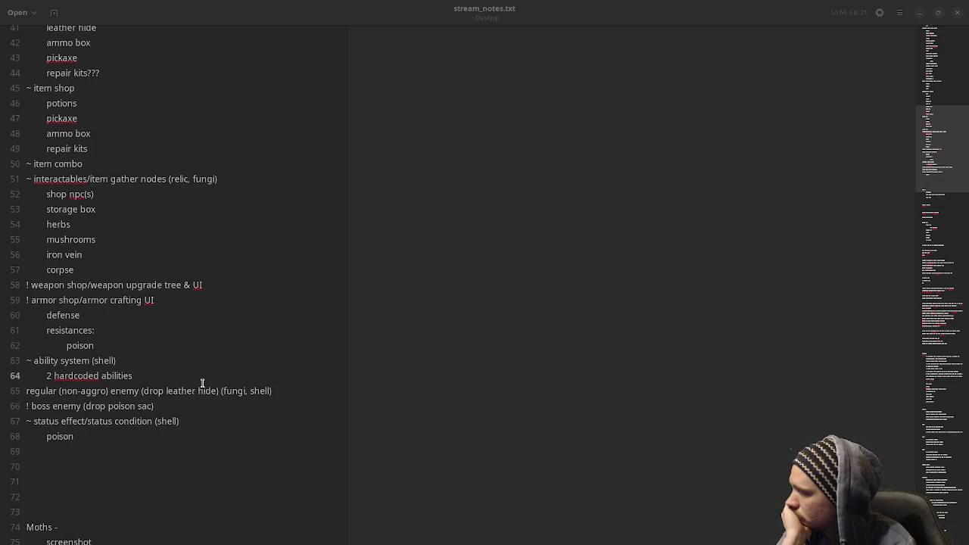
# Close the parenthesis on line 66 so it reads '! boss enemy (drop poison sac)'
pyautogui.click(159, 406)
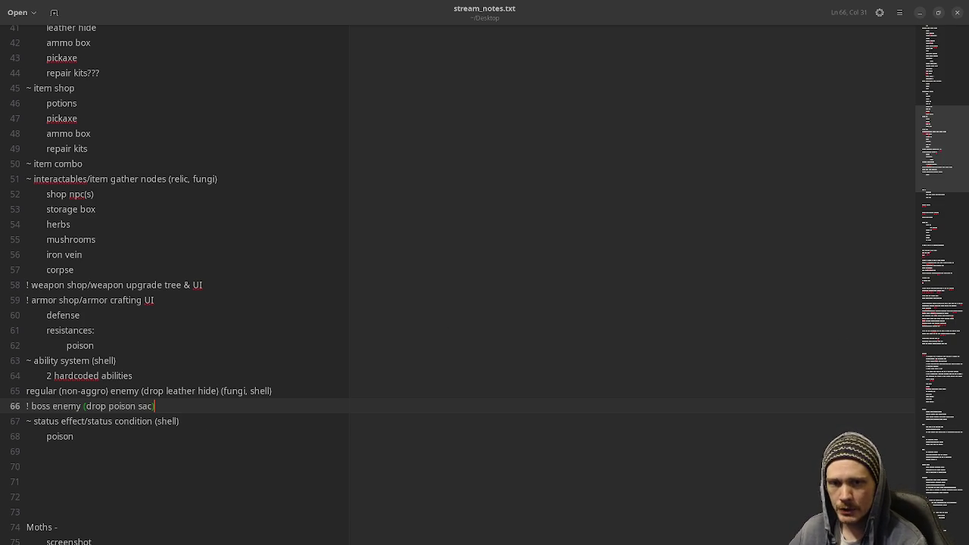
pyautogui.write(')')
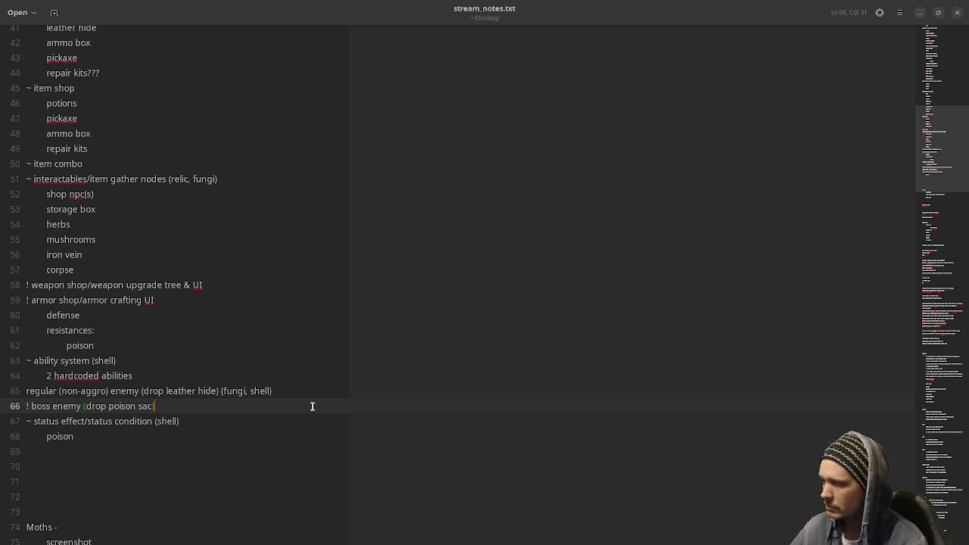